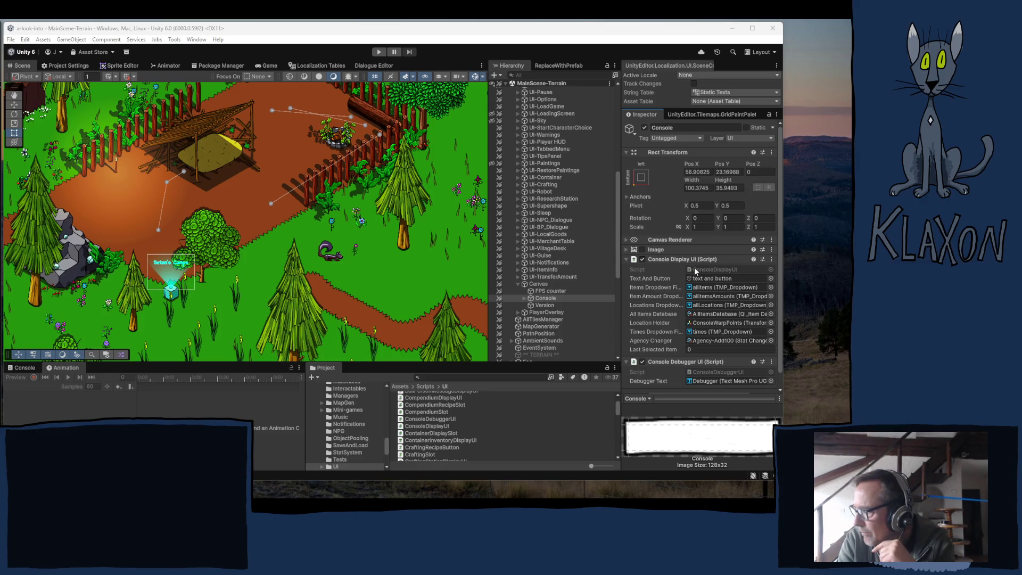
Open ConsoleDisplayUI.cs in Visual Studio from Unity's Project window
{"action": "double_click", "coordinate": [439, 426]}
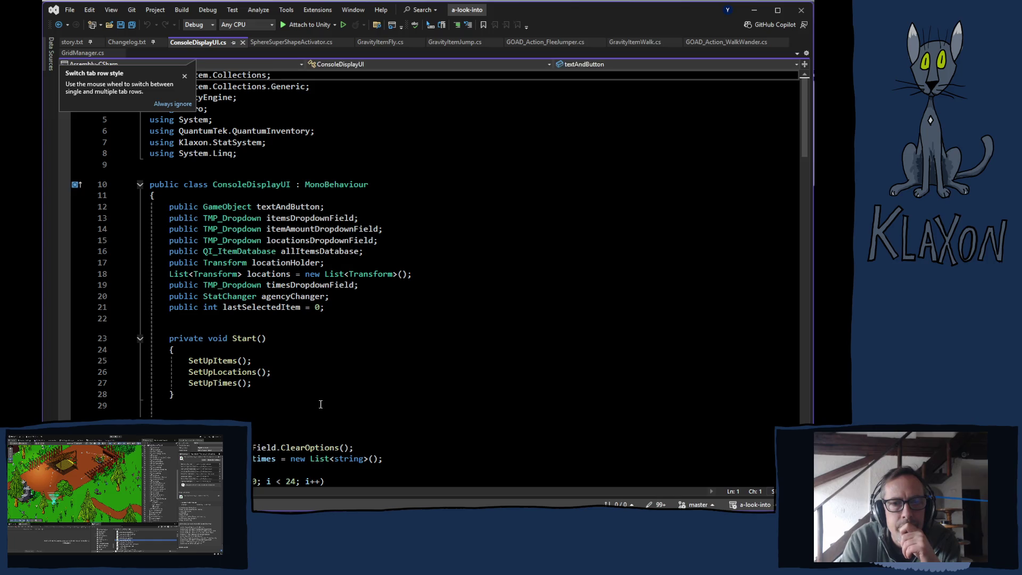
Insert a blank line after the currentLevel assignment on line 104 in GoToPosition
{"action": "left_click", "coordinate": [279, 262]}
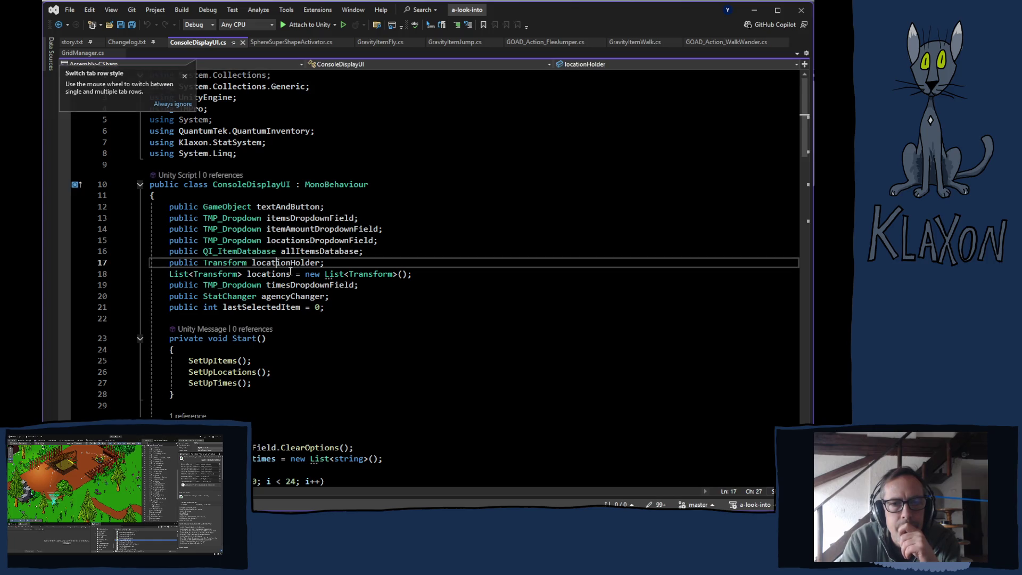
{"action": "left_click", "coordinate": [266, 273]}
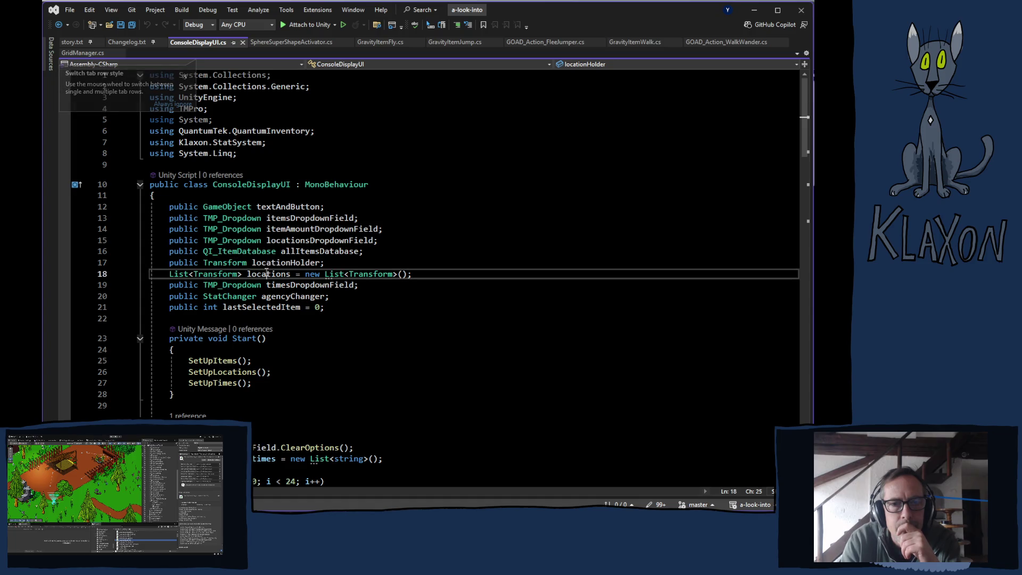
{"action": "scroll", "coordinate": [337, 330], "scroll_direction": "down", "scroll_amount": 8}
{"action": "scroll", "coordinate": [337, 330], "scroll_direction": "down", "scroll_amount": 5}
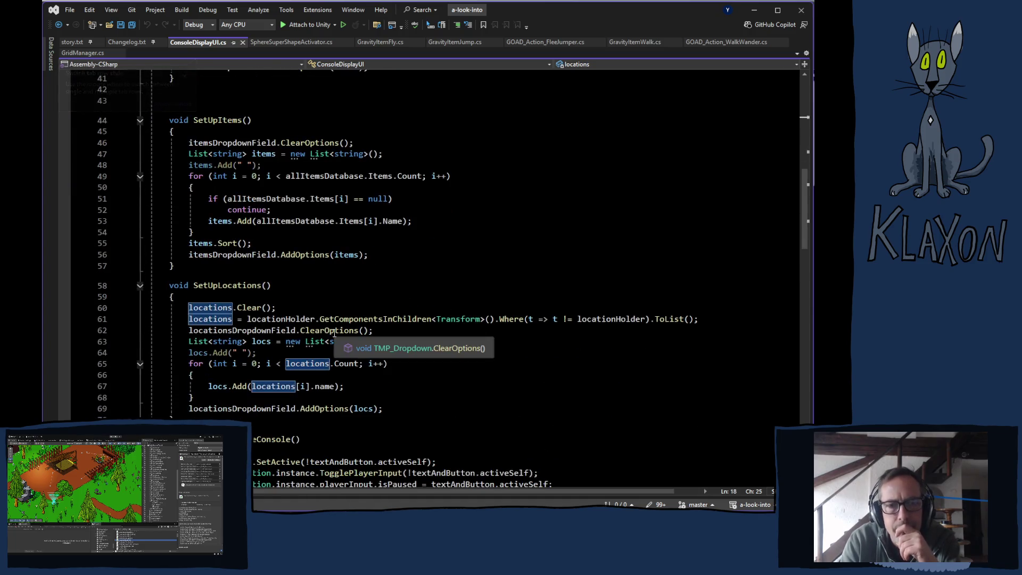
{"action": "scroll", "coordinate": [334, 332], "scroll_direction": "down", "scroll_amount": 13}
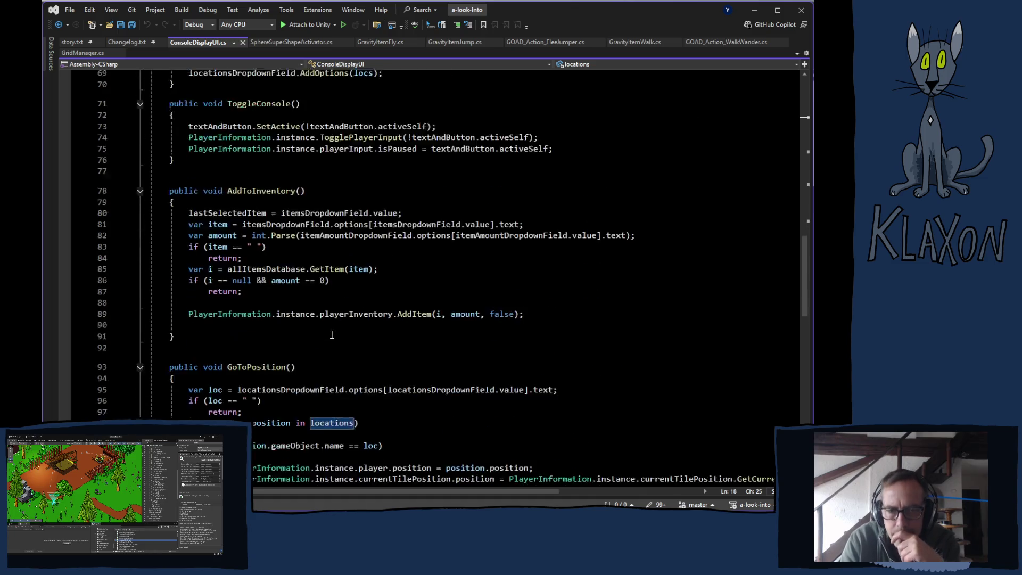
{"action": "scroll", "coordinate": [330, 333], "scroll_direction": "down", "scroll_amount": 2}
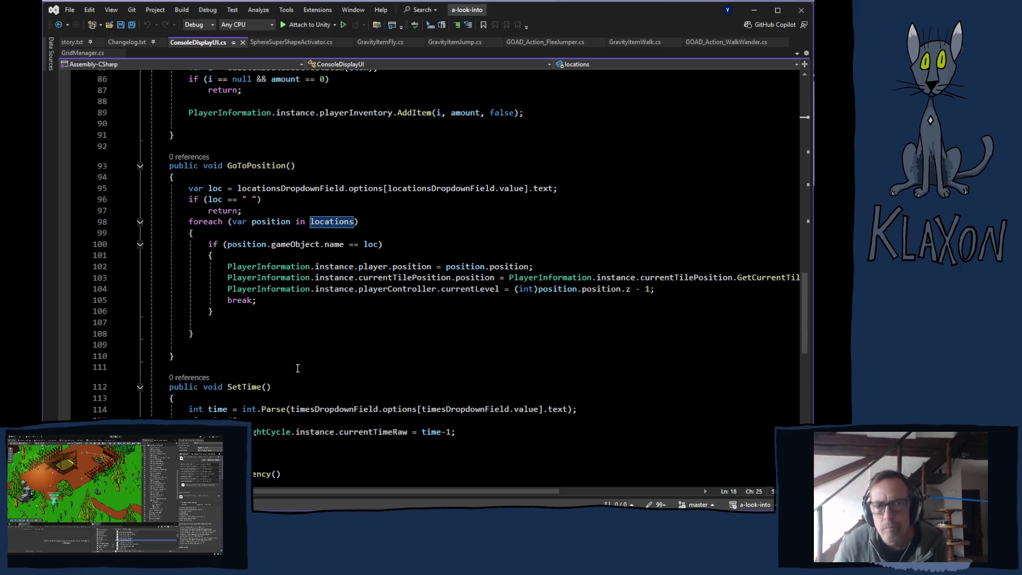
{"action": "left_click", "coordinate": [672, 288]}
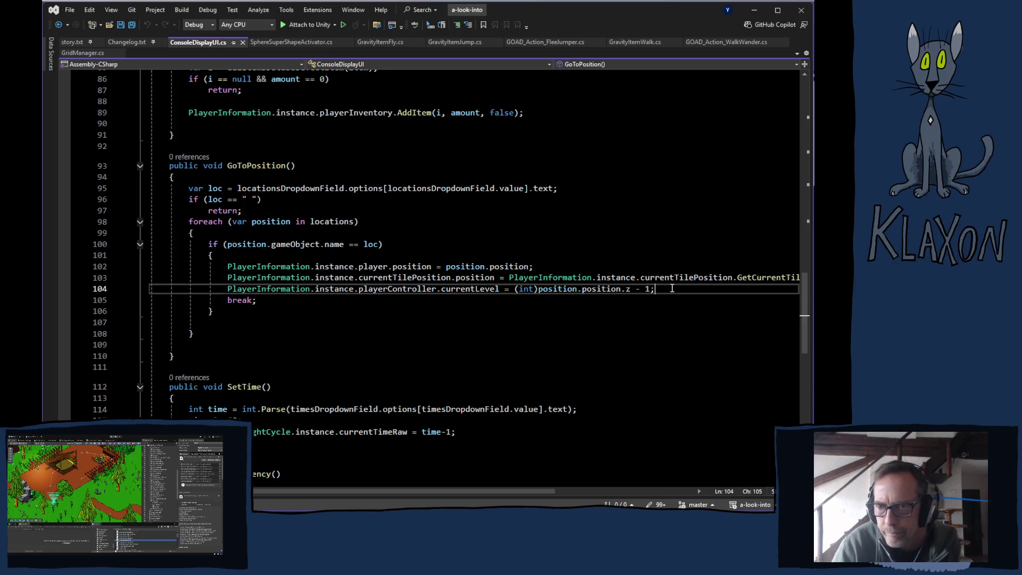
{"action": "key", "text": "Return"}
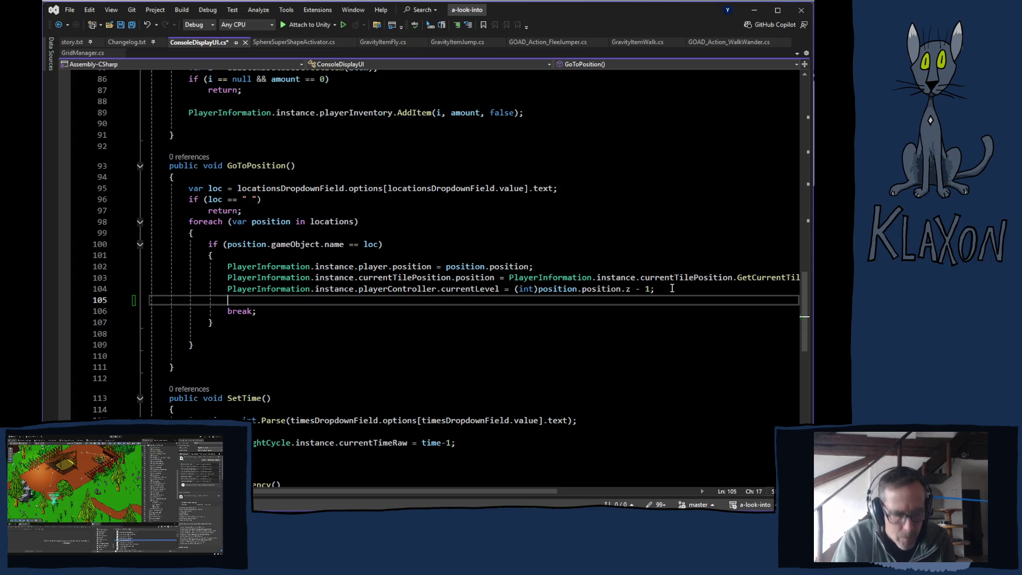
Add the call GameEventManager.onPlayerPositionUpdateEvent.Invoke(); on the new line
{"action": "type", "text": "game"}
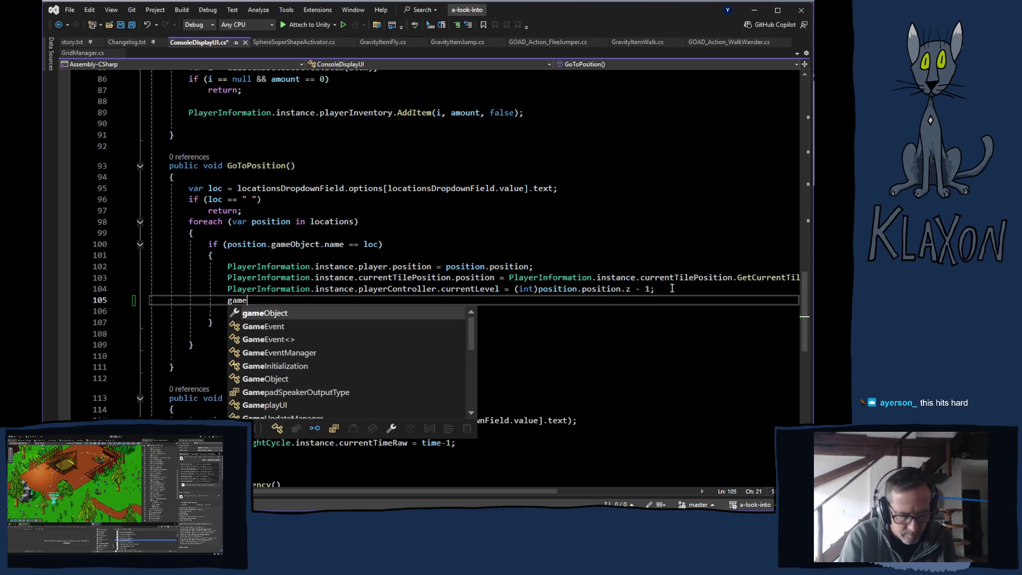
{"action": "type", "text": "evm"}
{"action": "key", "text": "Tab"}
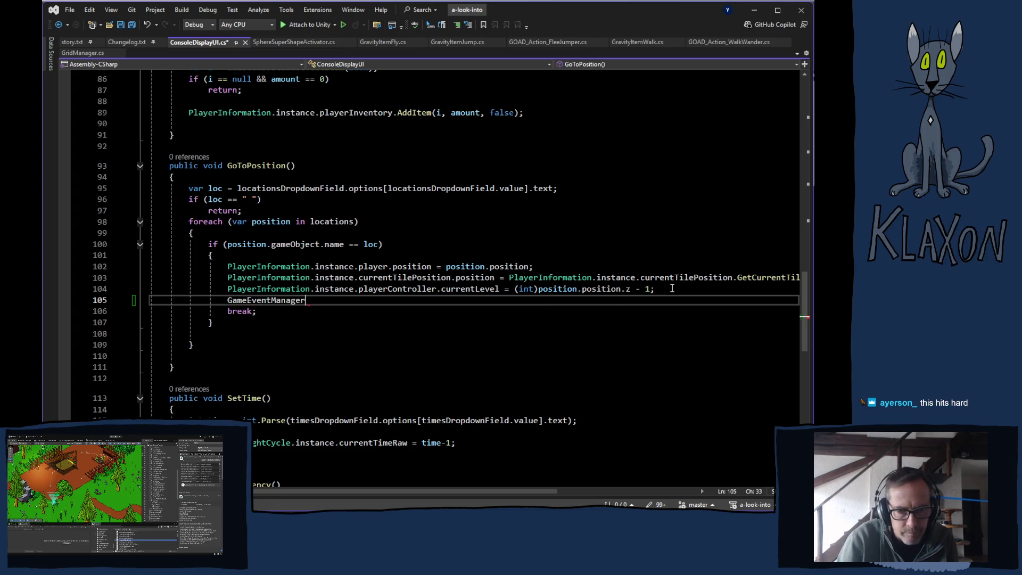
{"action": "type", "text": ".onpla"}
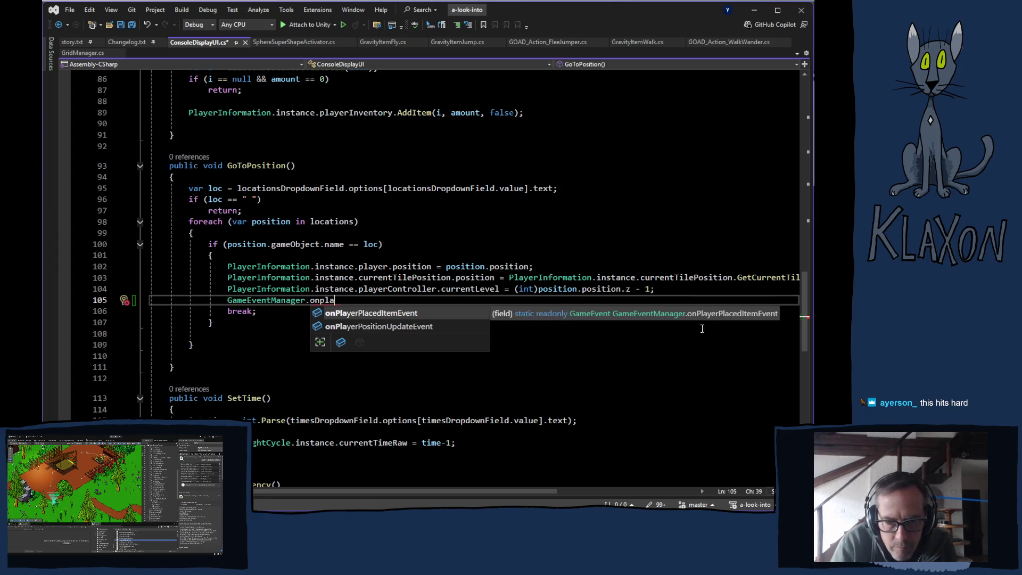
{"action": "double_click", "coordinate": [366, 327]}
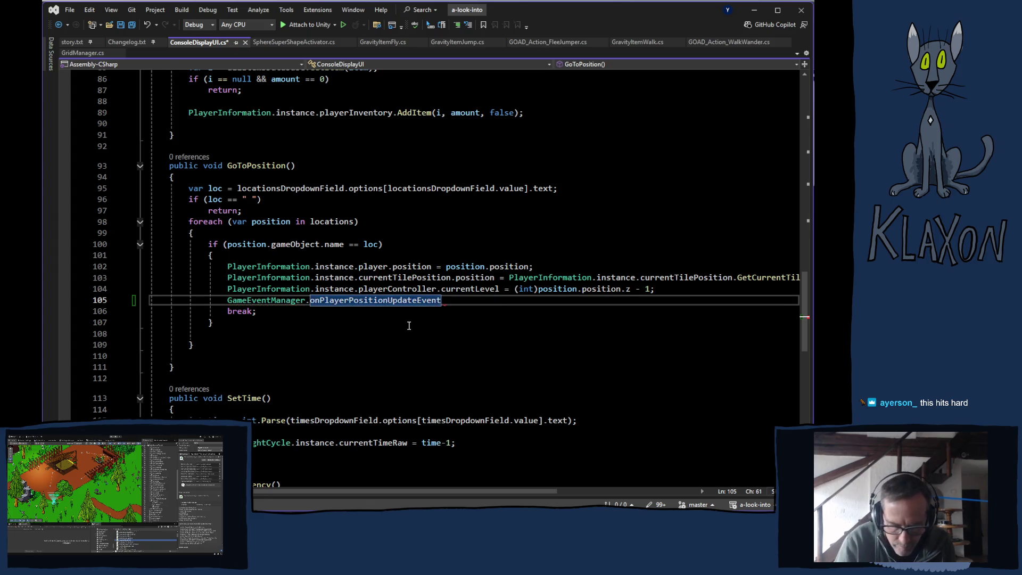
{"action": "type", "text": ".invoke"}
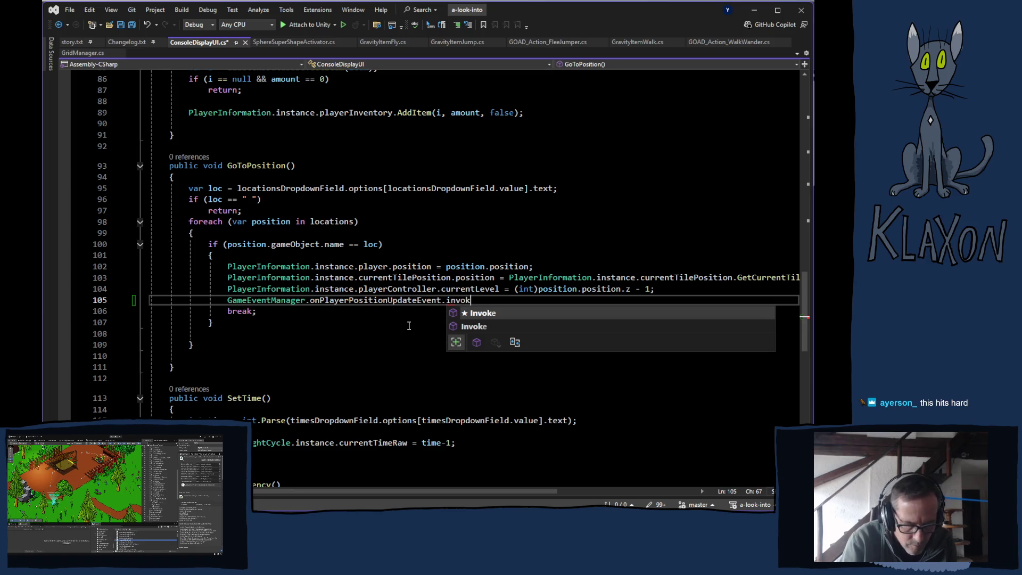
{"action": "type", "text": "();"}
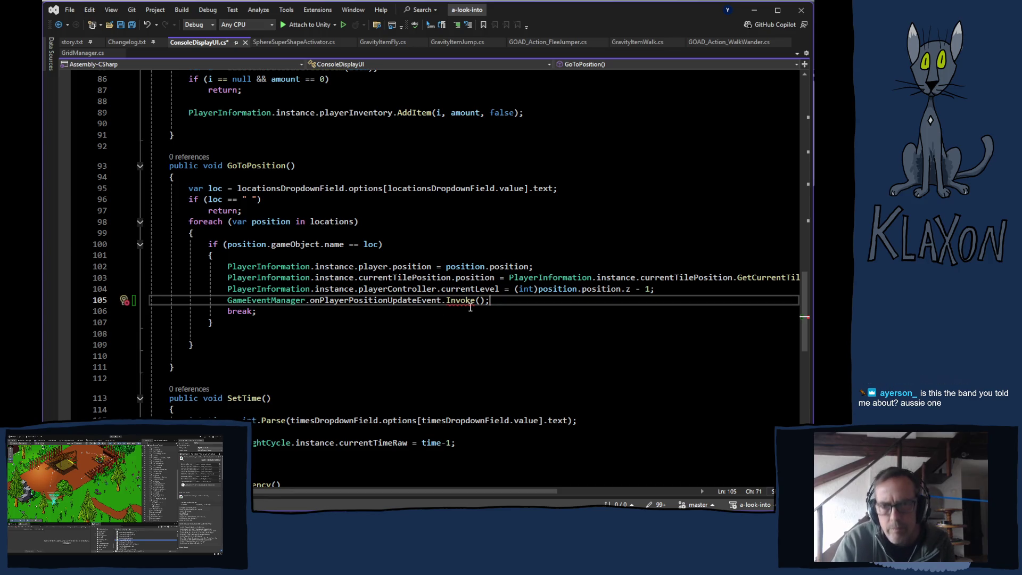
Pass currentTilePosition.position, copied from line 103, as the Invoke argument, then switch to the browser
{"action": "mouse_move", "coordinate": [467, 300]}
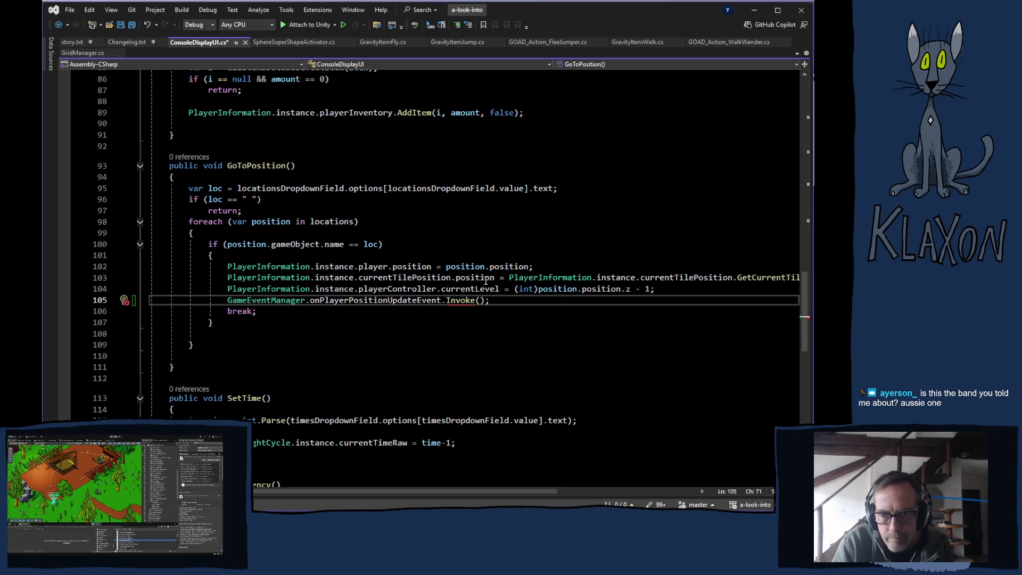
{"action": "left_click_drag", "start_coordinate": [229, 278], "coordinate": [497, 277]}
{"action": "key", "text": "ctrl+c"}
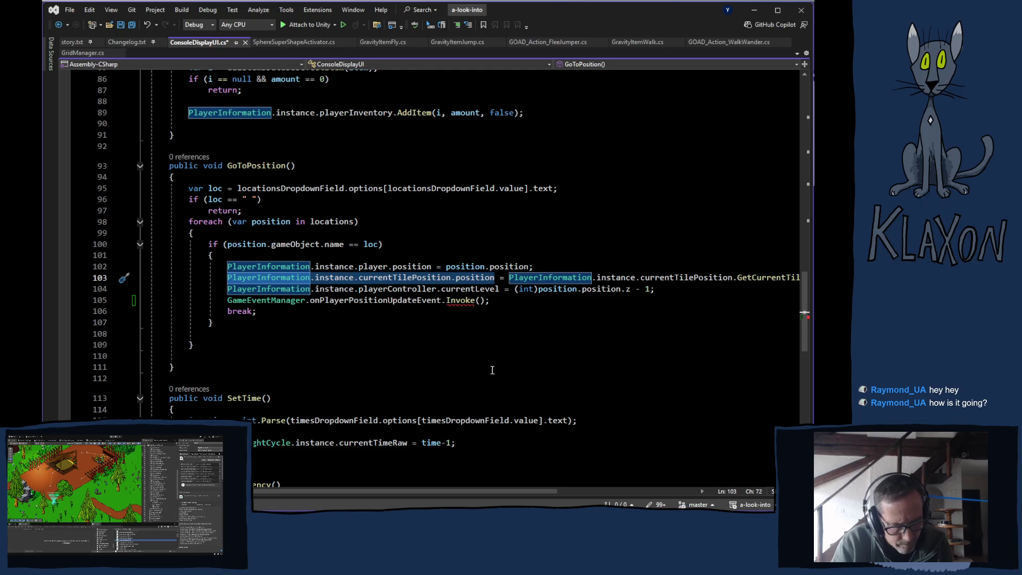
{"action": "left_click", "coordinate": [479, 300]}
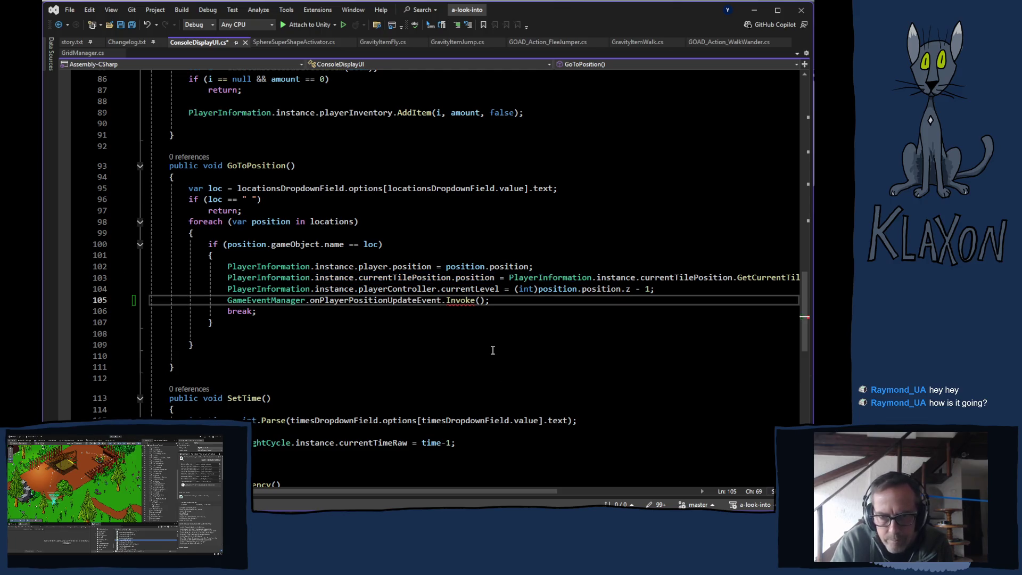
{"action": "key", "text": "ctrl+v"}
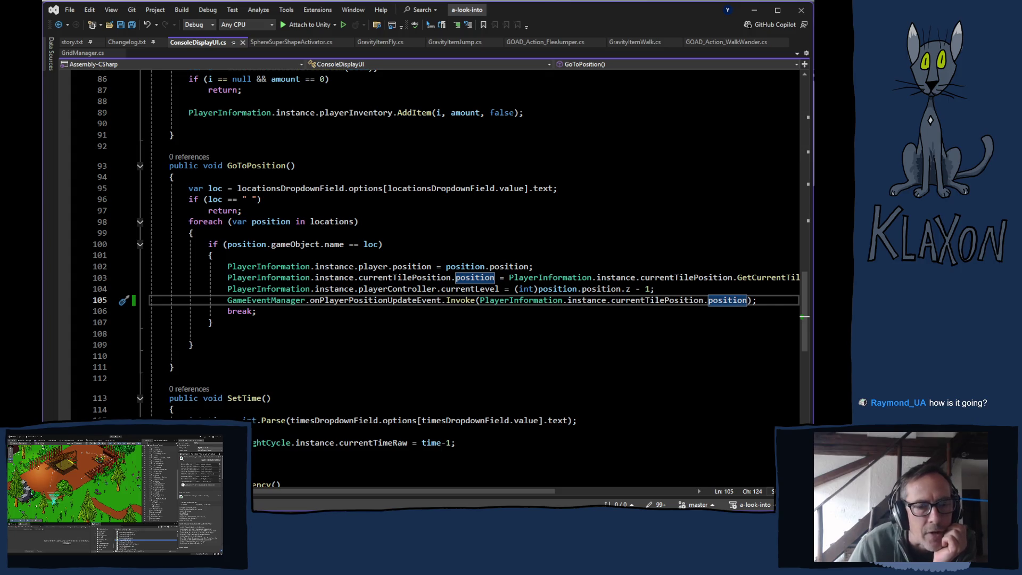
{"action": "key", "text": "alt+Tab"}
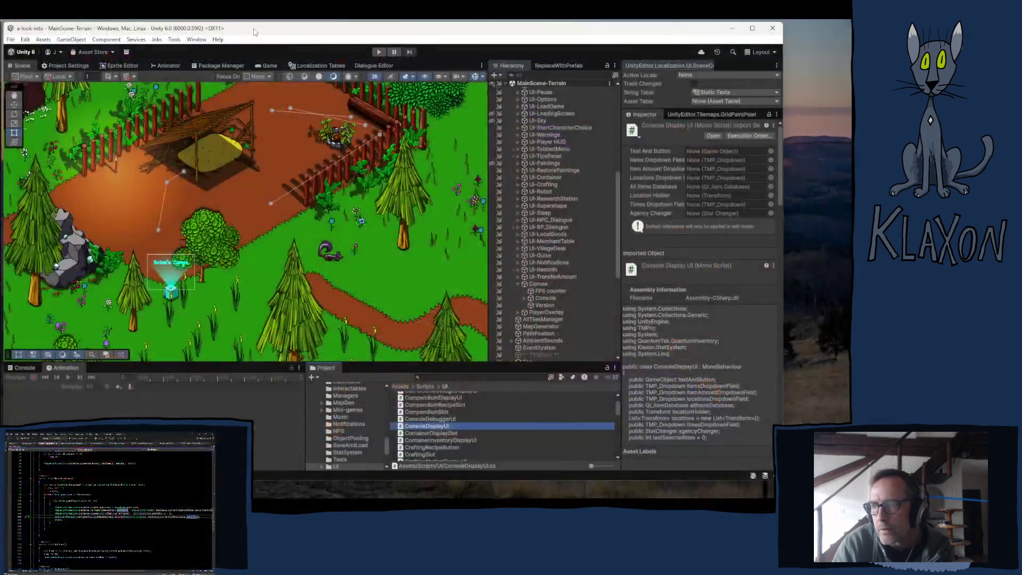
Start Unity play mode to show the title menu with Continue, New Game and Load Game
{"action": "left_click", "coordinate": [379, 52]}
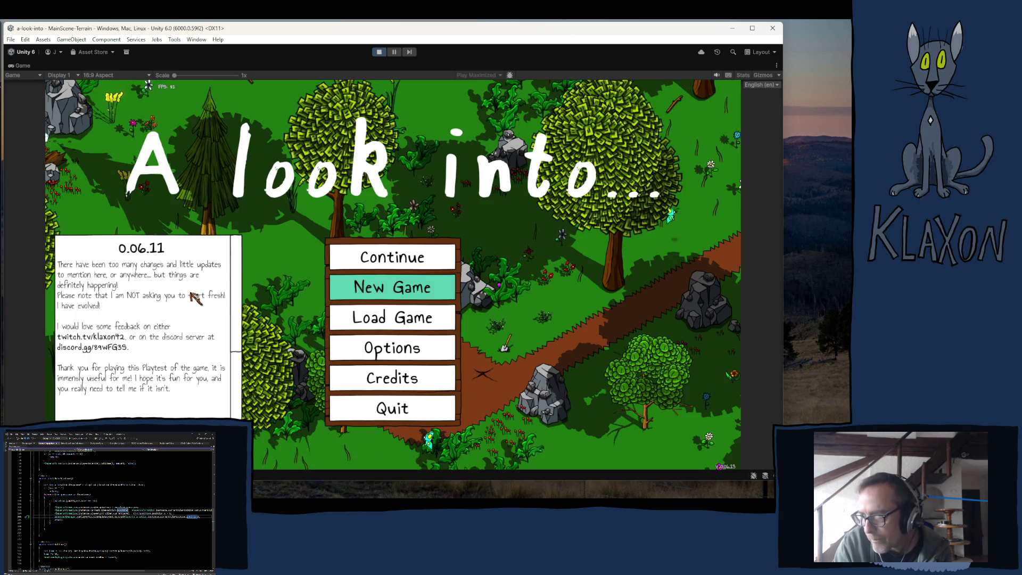
Open the Console, inspect the first KeyNotFoundException's stack trace, and close it
{"action": "key", "text": "ctrl+shift+c"}
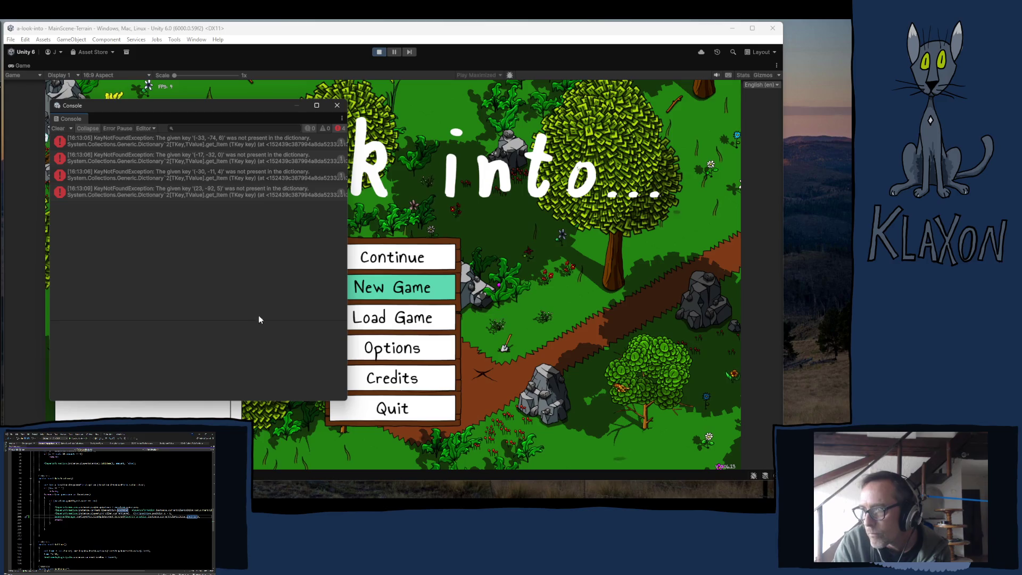
{"action": "left_click", "coordinate": [269, 143]}
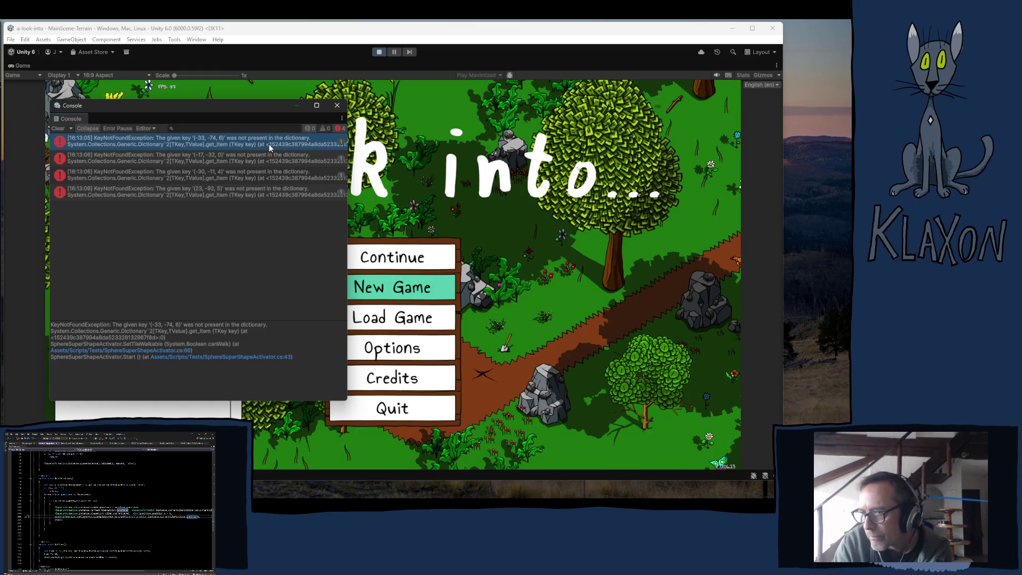
{"action": "left_click", "coordinate": [338, 105]}
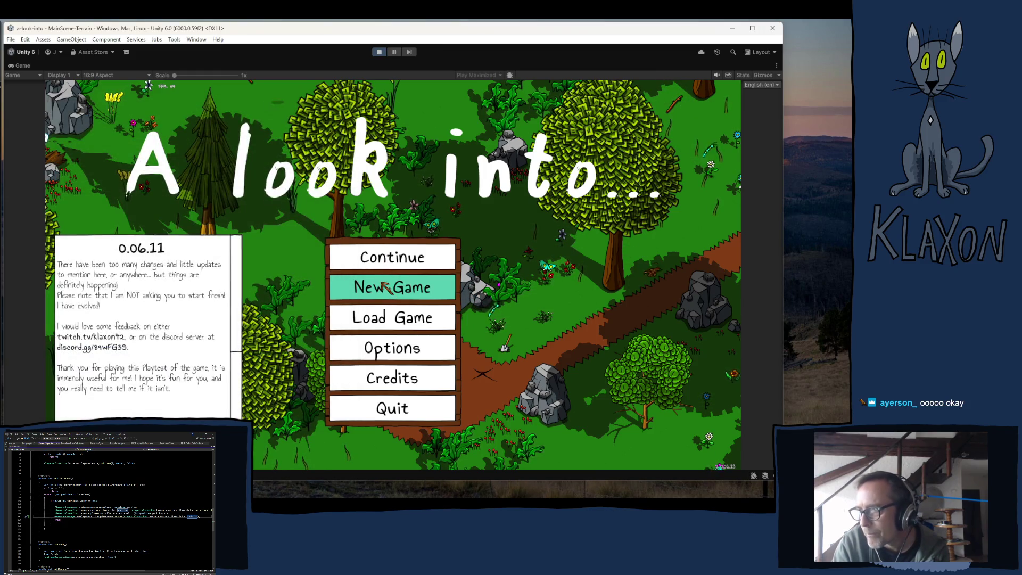
Start a new game, accept the character, travel to Breezy Peak, and stop play mode
{"action": "left_click", "coordinate": [366, 287]}
{"action": "left_click", "coordinate": [365, 335]}
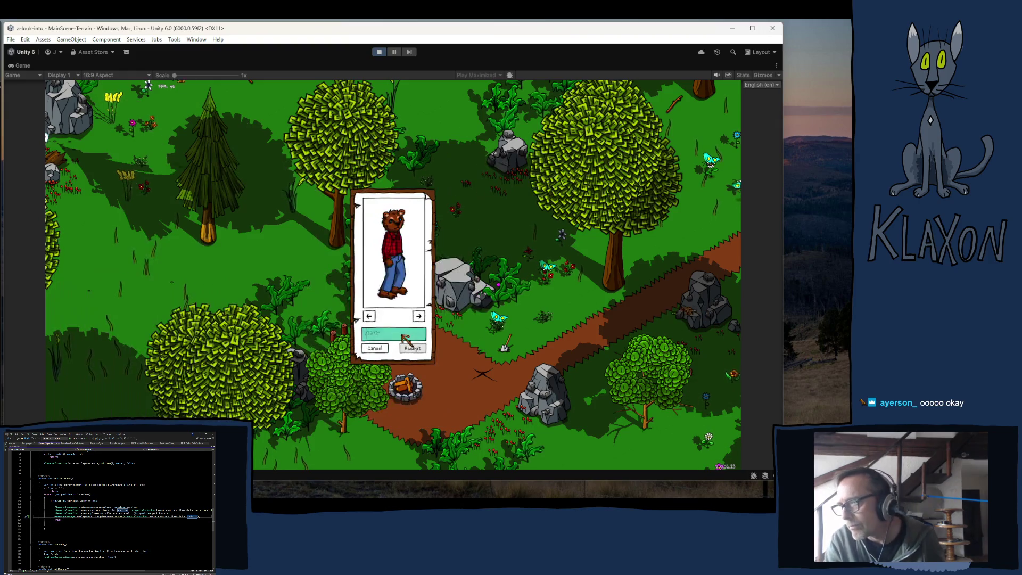
{"action": "left_click", "coordinate": [411, 346]}
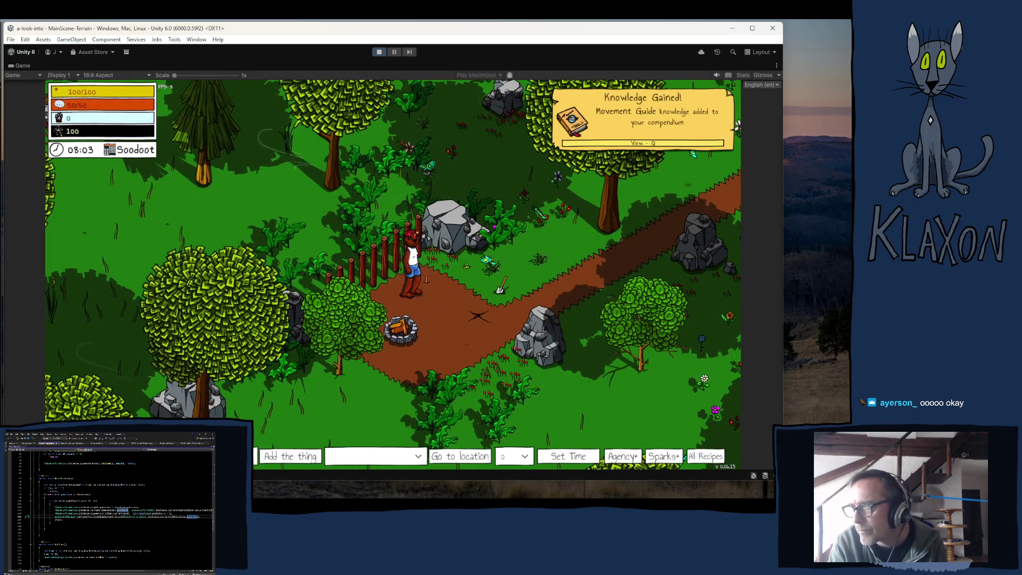
{"action": "left_click", "coordinate": [405, 460]}
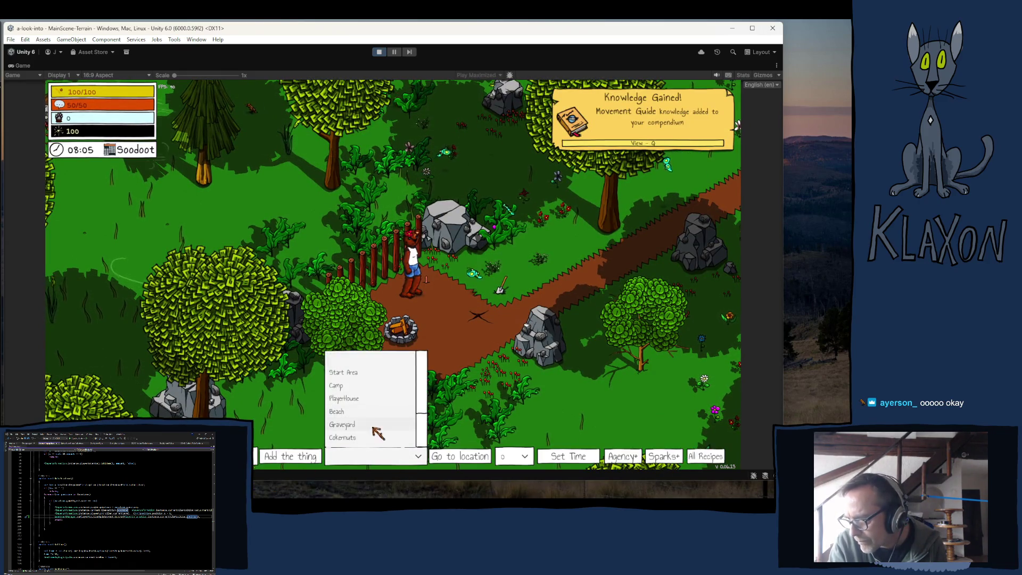
{"action": "scroll", "coordinate": [426, 408], "scroll_direction": "down", "scroll_amount": 3}
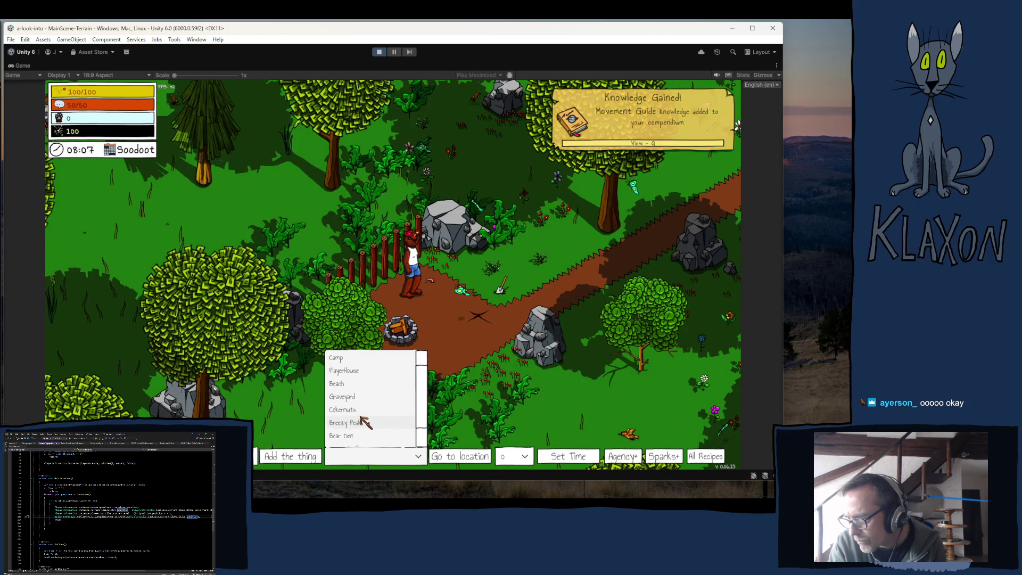
{"action": "left_click", "coordinate": [370, 424]}
{"action": "left_click", "coordinate": [469, 457]}
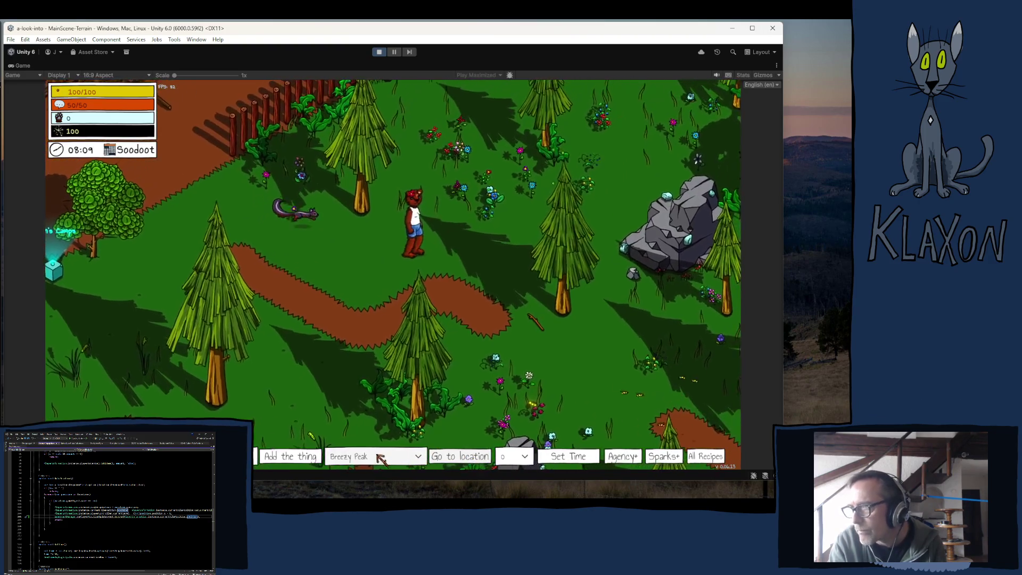
{"action": "left_click", "coordinate": [379, 52]}
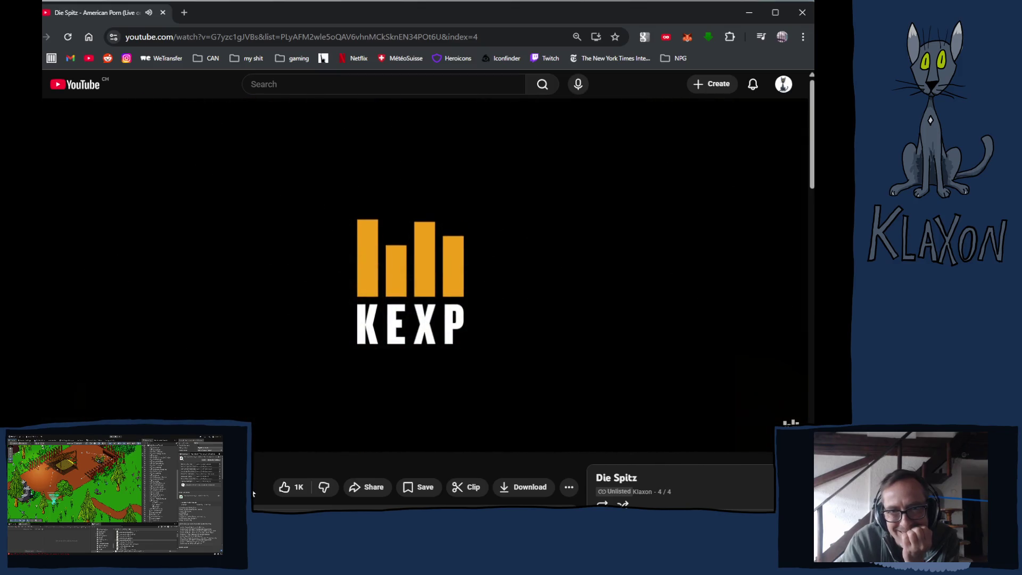
Open 'Angine de Poitrine - Full Performance (Live on KEXP)' from YouTube's suggested videos
{"action": "scroll", "coordinate": [256, 470], "scroll_direction": "down", "scroll_amount": 1}
{"action": "scroll", "coordinate": [487, 451], "scroll_direction": "down", "scroll_amount": 5}
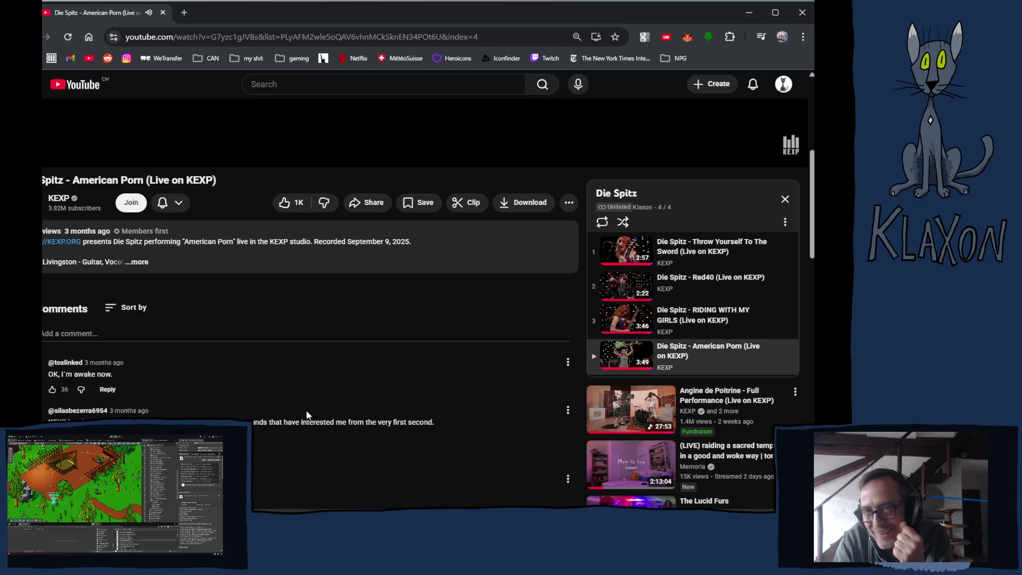
{"action": "left_click", "coordinate": [641, 412]}
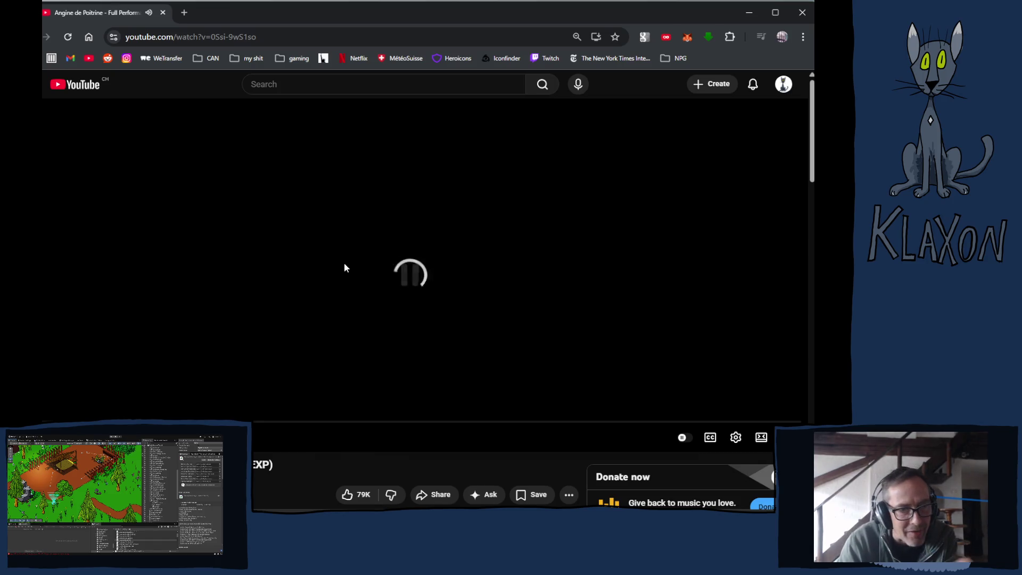
{"action": "scroll", "coordinate": [340, 279], "scroll_direction": "down", "scroll_amount": 3}
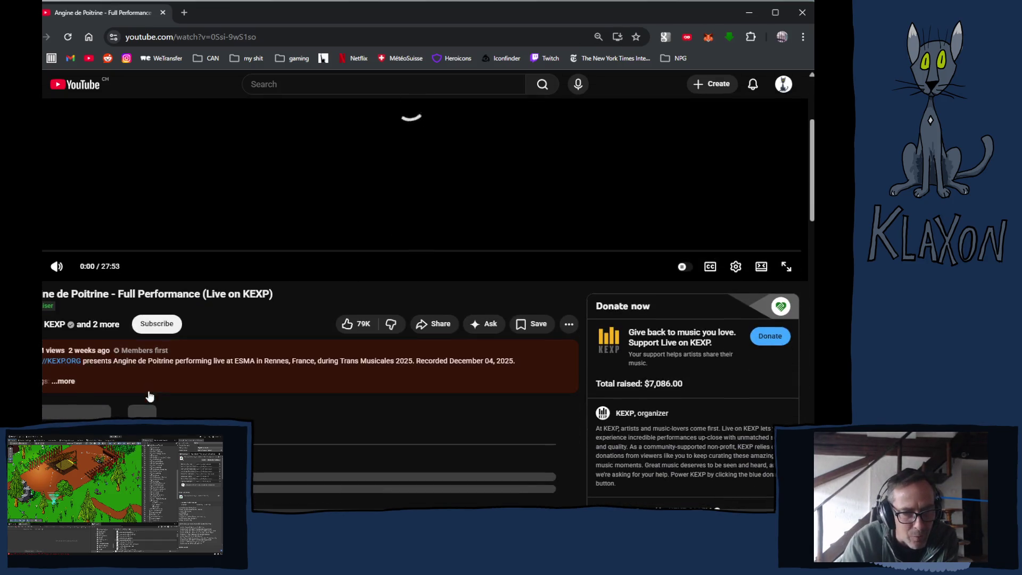
{"action": "scroll", "coordinate": [49, 397], "scroll_direction": "down", "scroll_amount": 1}
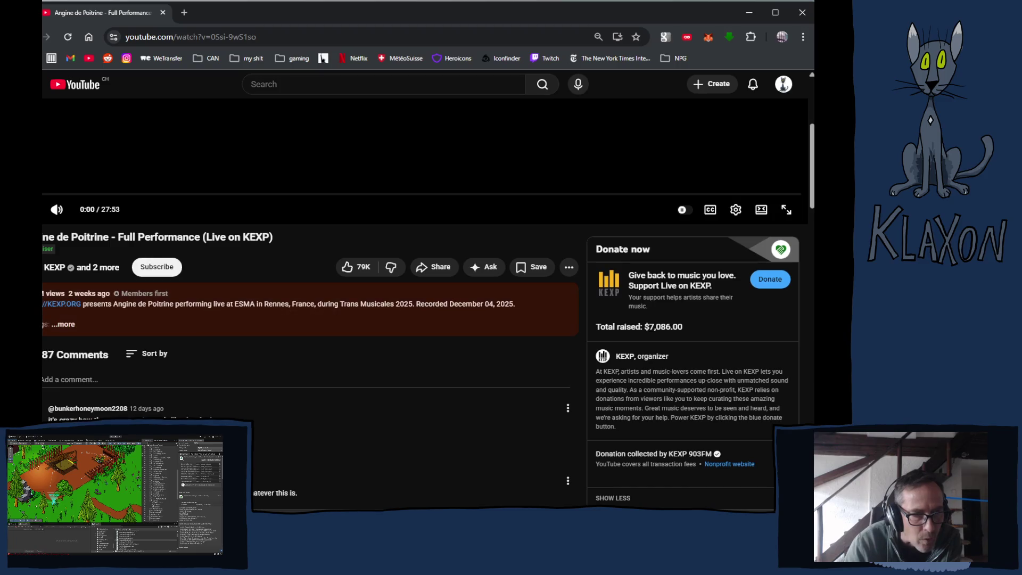
{"action": "scroll", "coordinate": [246, 340], "scroll_direction": "up", "scroll_amount": 3}
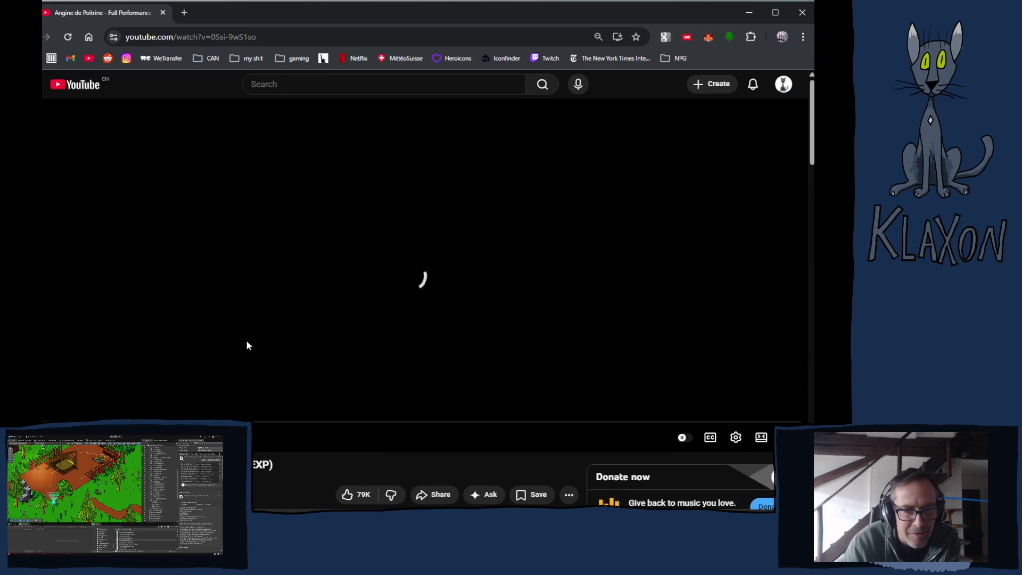
{"action": "scroll", "coordinate": [263, 359], "scroll_direction": "down", "scroll_amount": 2}
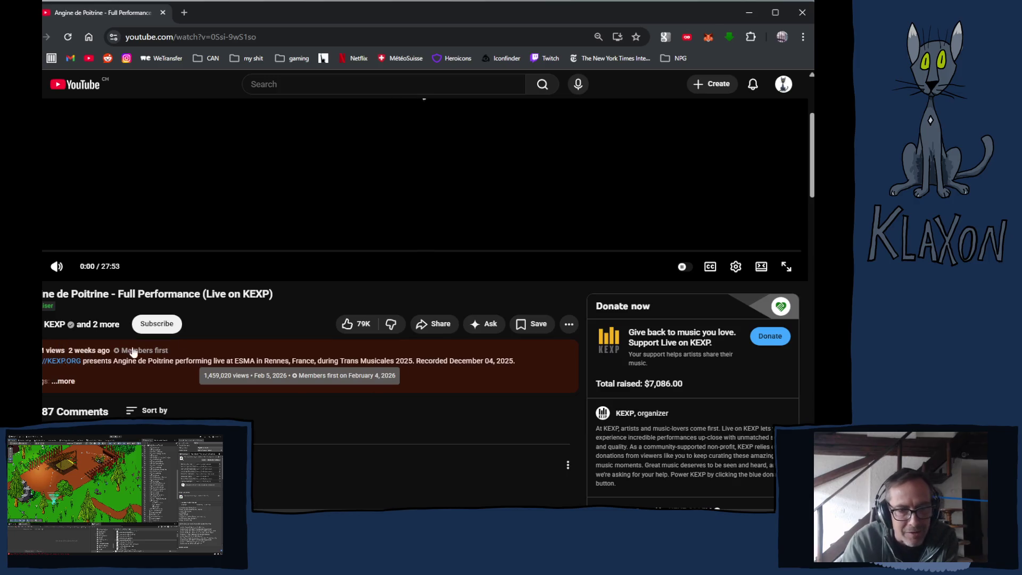
{"action": "scroll", "coordinate": [306, 315], "scroll_direction": "up", "scroll_amount": 3}
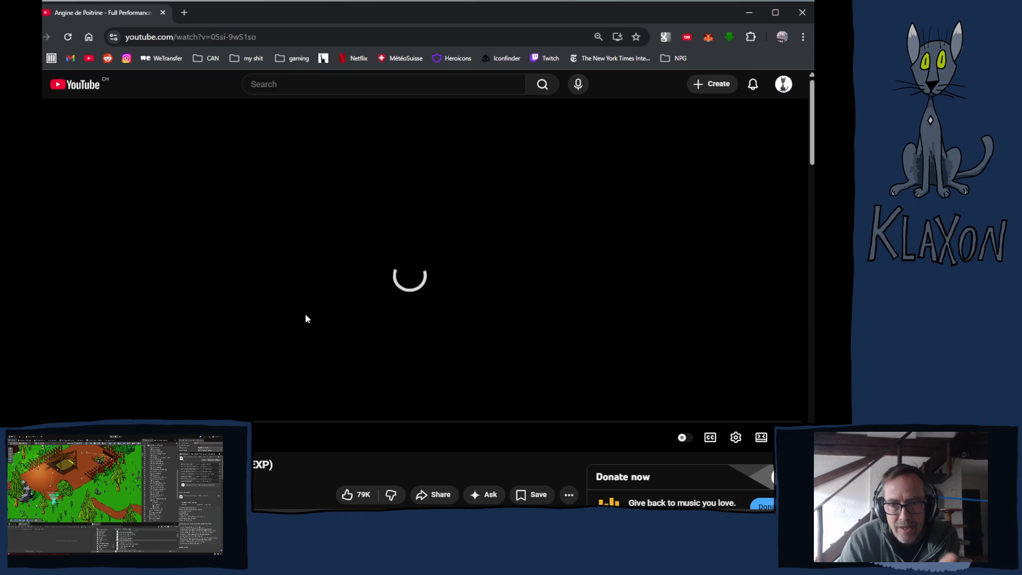
{"action": "scroll", "coordinate": [312, 320], "scroll_direction": "down", "scroll_amount": 1}
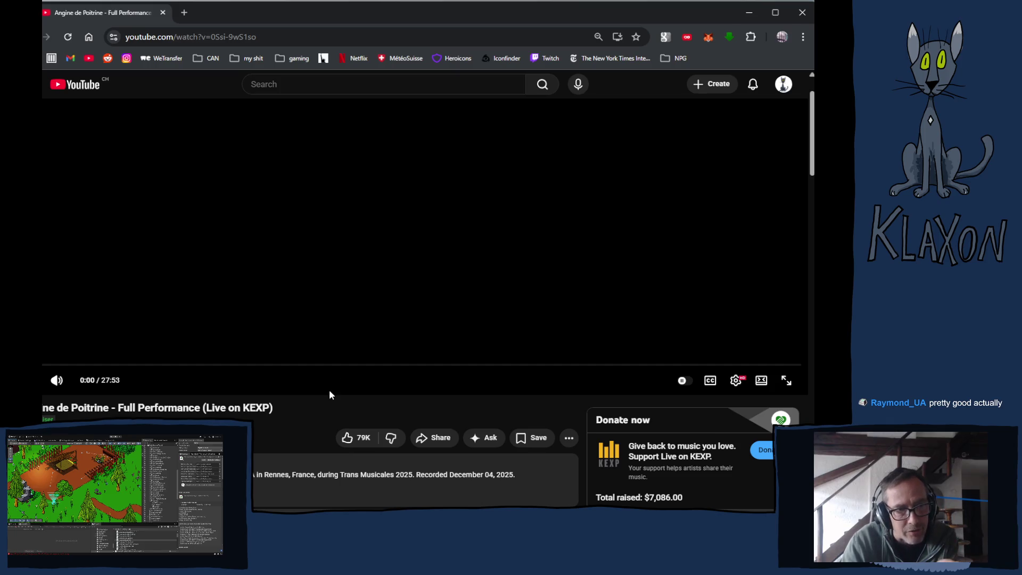
Play the KEXP performance fullscreen, then move back to the Unity editor
{"action": "double_click", "coordinate": [342, 266]}
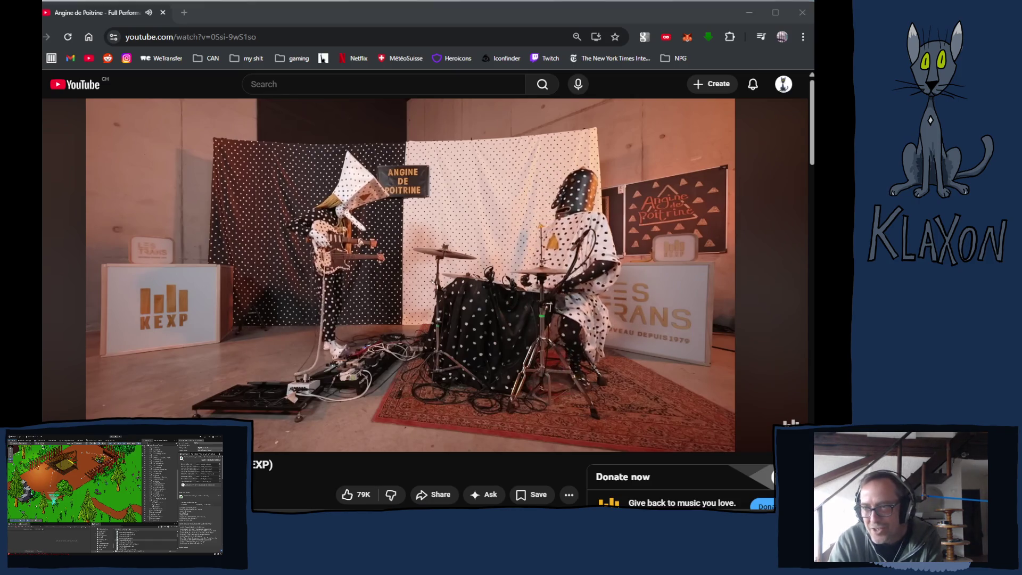
{"action": "key", "text": "super+shift+Left"}
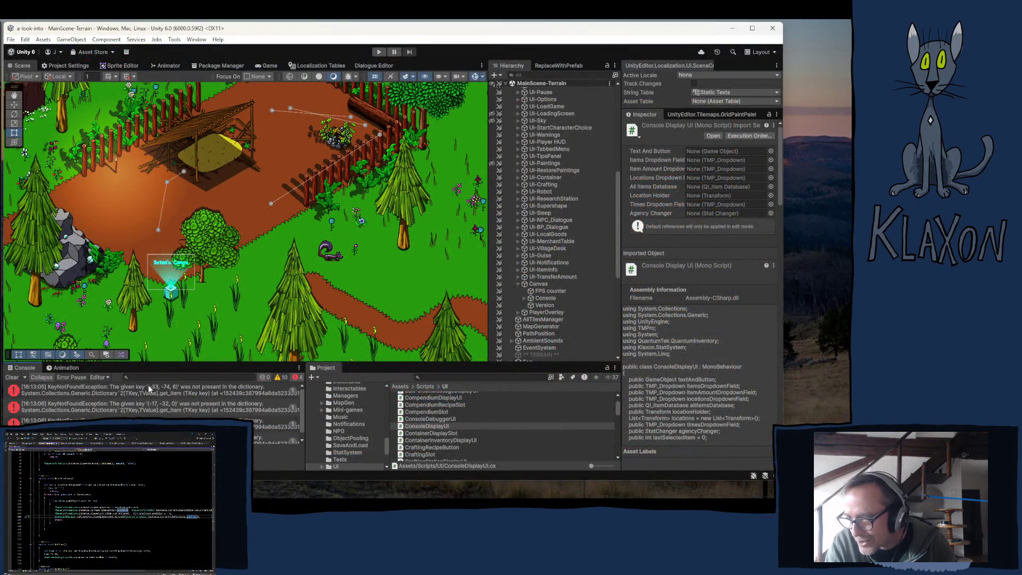
Select SuperShapeActivator in the Hierarchy and frame it in the Scene view
{"action": "left_click", "coordinate": [148, 387]}
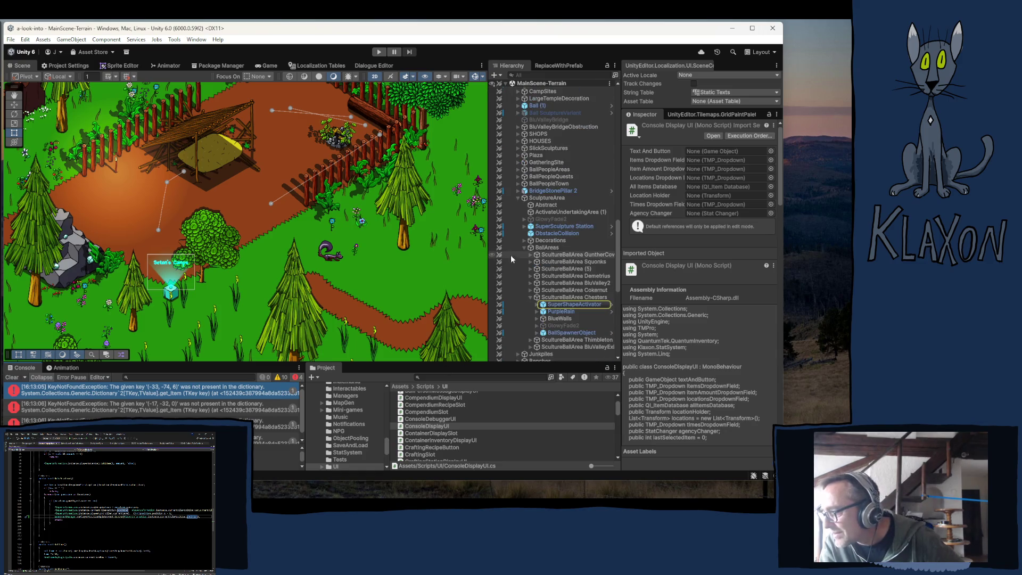
{"action": "left_click", "coordinate": [584, 304]}
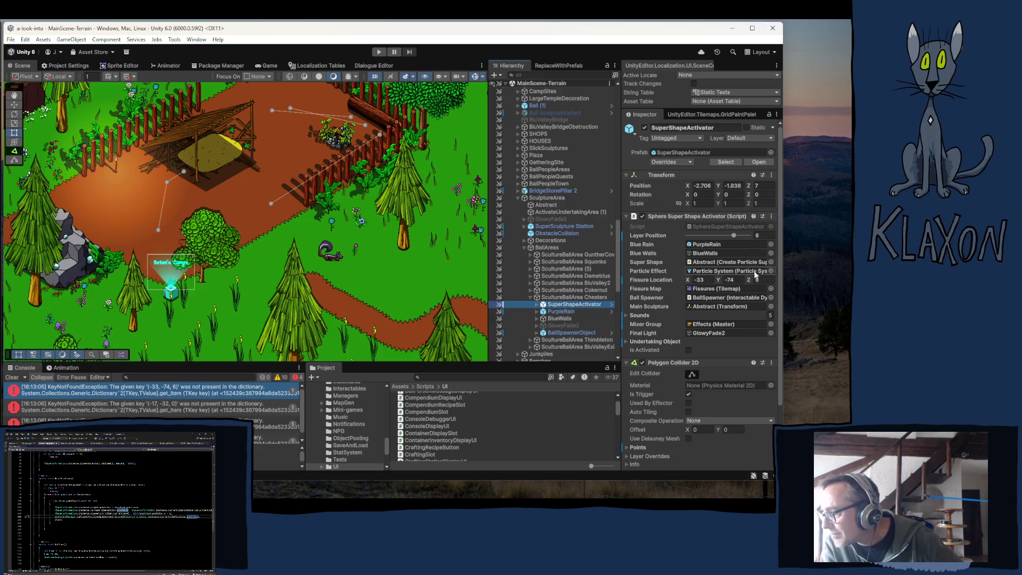
{"action": "double_click", "coordinate": [561, 305]}
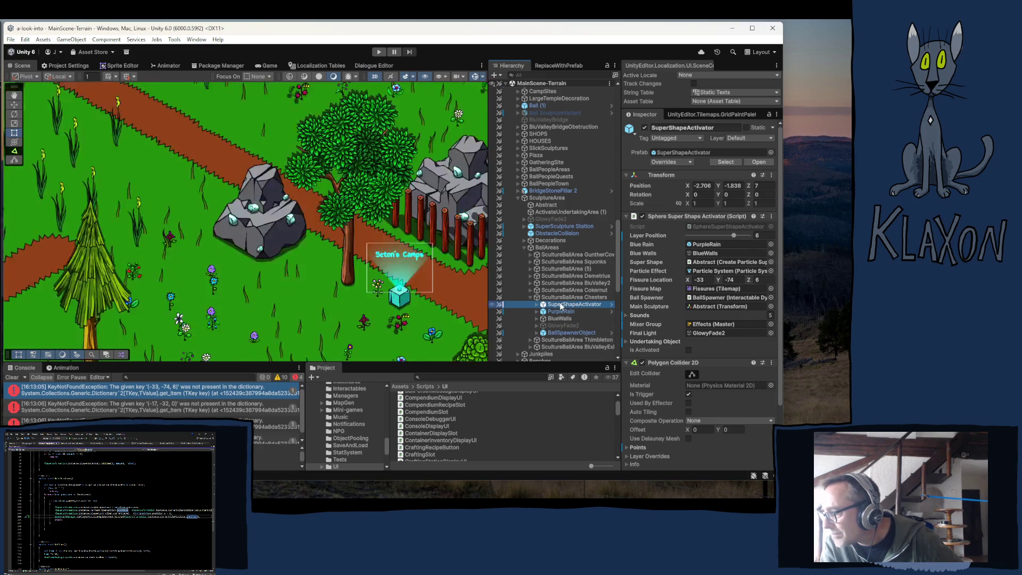
{"action": "scroll", "coordinate": [295, 246], "scroll_direction": "down", "scroll_amount": 3}
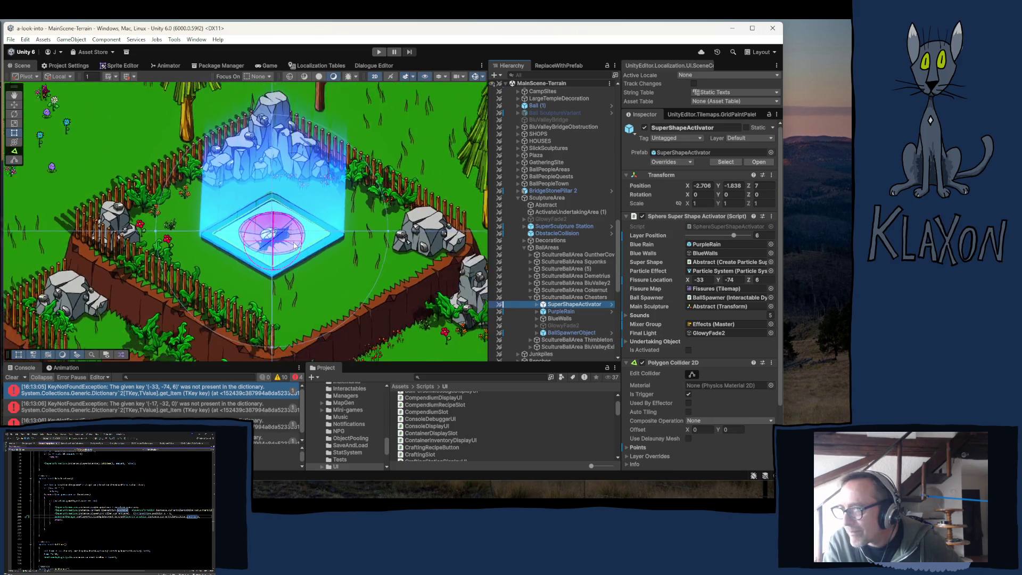
{"action": "scroll", "coordinate": [296, 246], "scroll_direction": "down", "scroll_amount": 5}
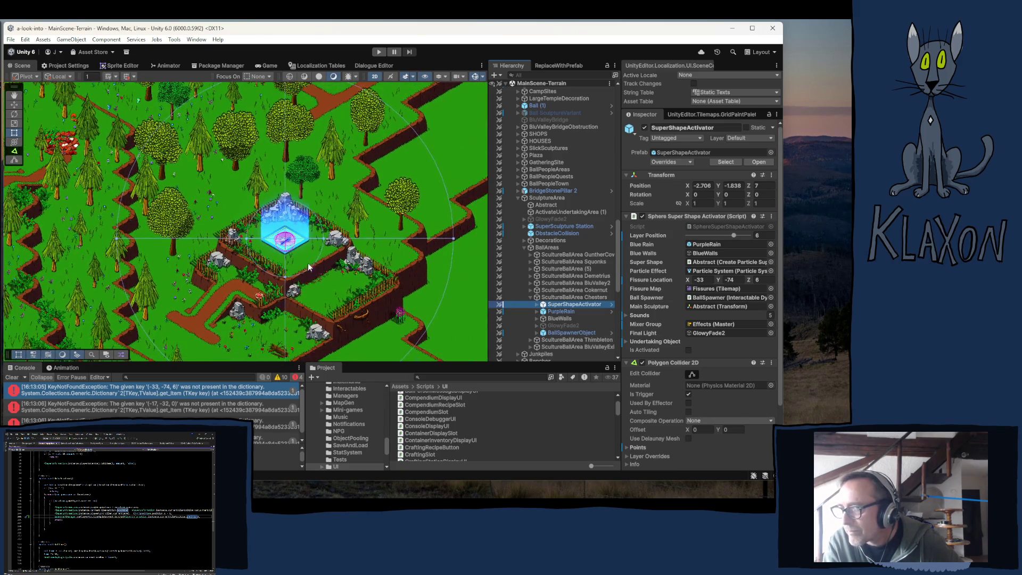
Pan the Scene view to centre the green plateau with the blue crystal sculpture
{"action": "key", "text": "Right"}
{"action": "key", "text": "Down"}
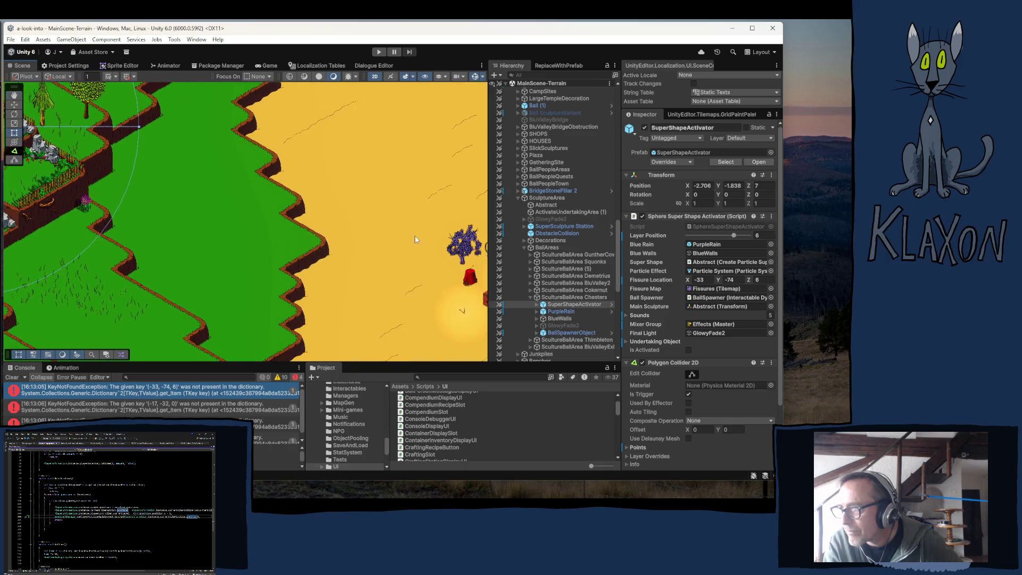
{"action": "mouse_move", "coordinate": [413, 239]}
{"action": "left_mouse_down"}
{"action": "mouse_move", "coordinate": [375, 266]}
{"action": "mouse_move", "coordinate": [152, 139]}
{"action": "left_mouse_up"}
{"action": "key", "text": "Right"}
{"action": "key", "text": "Down"}
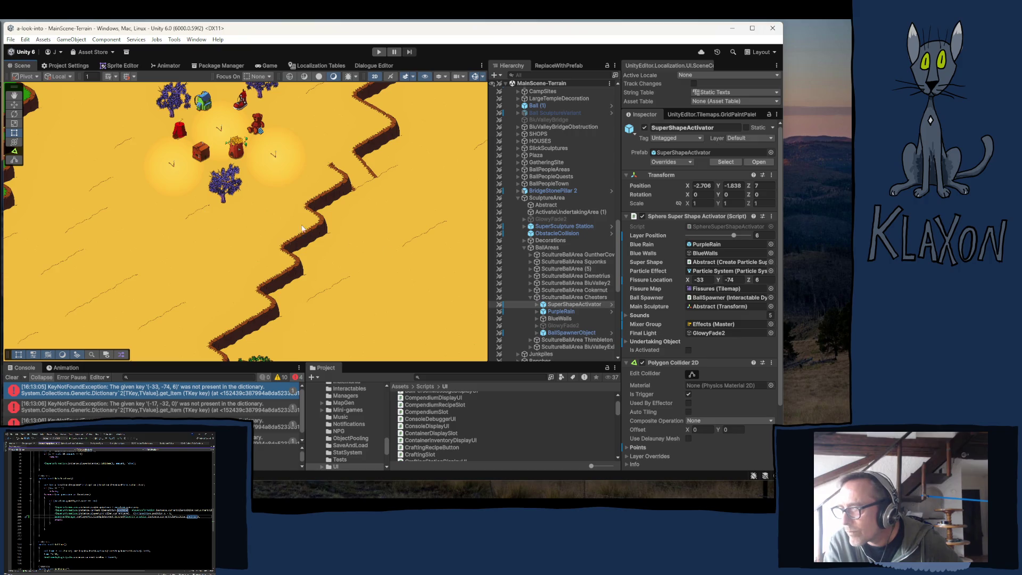
{"action": "left_click_drag", "start_coordinate": [164, 212], "coordinate": [367, 251]}
{"action": "left_click_drag", "start_coordinate": [232, 215], "coordinate": [369, 241]}
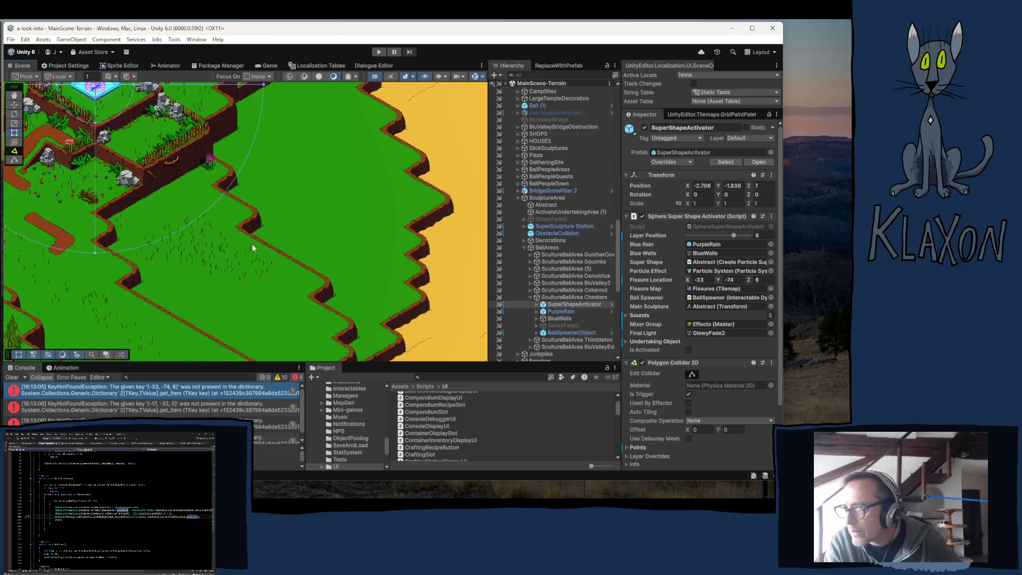
{"action": "left_click_drag", "start_coordinate": [240, 244], "coordinate": [367, 208]}
{"action": "left_click_drag", "start_coordinate": [180, 211], "coordinate": [163, 281]}
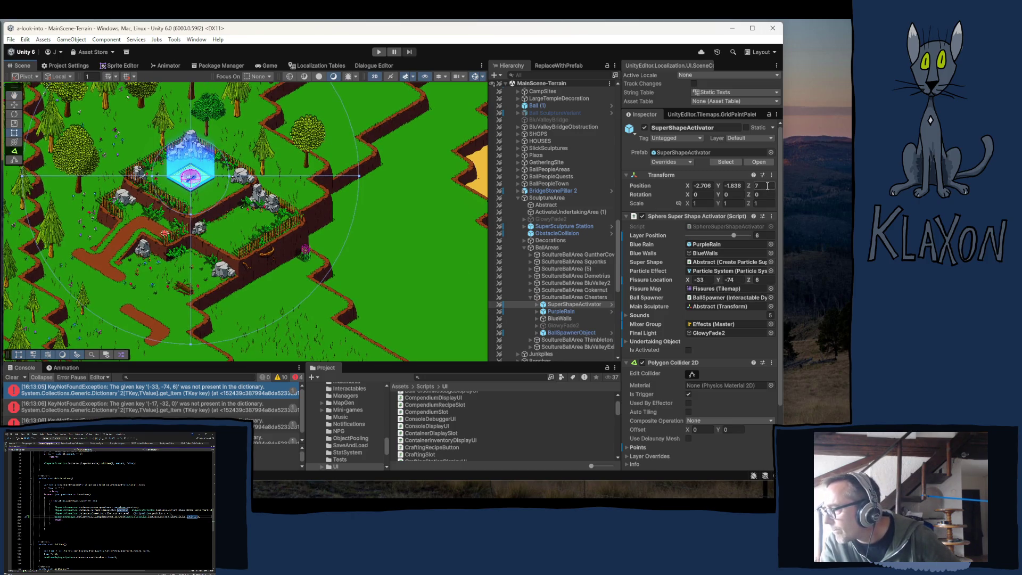
{"action": "left_click", "coordinate": [758, 281]}
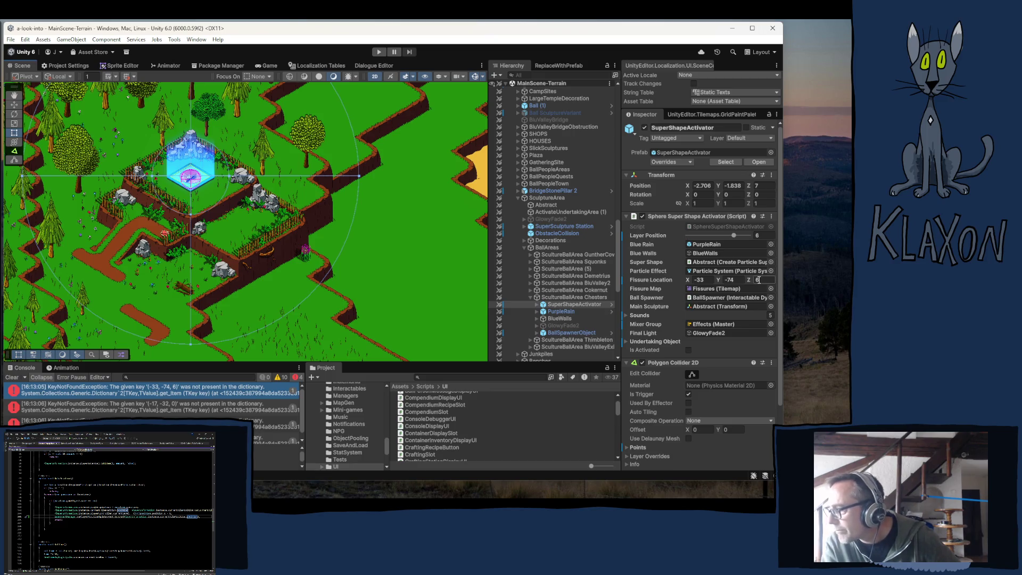
{"action": "key", "text": "Return"}
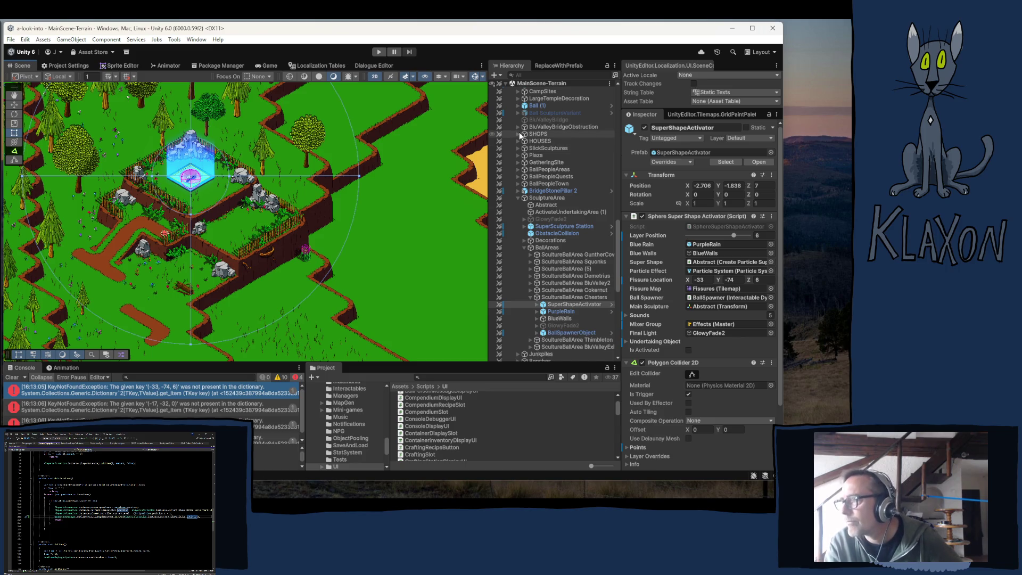
{"action": "scroll", "coordinate": [532, 114], "scroll_direction": "up", "scroll_amount": 3}
Expand AllTilesManager's tile info components and run Save All Tiles Info
{"action": "left_click", "coordinate": [540, 102]}
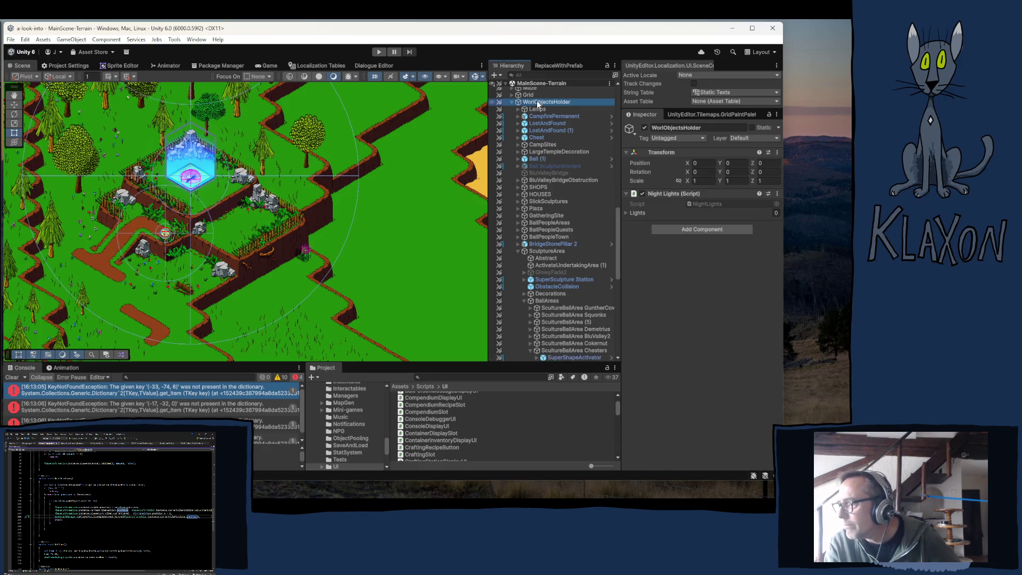
{"action": "scroll", "coordinate": [528, 108], "scroll_direction": "up", "scroll_amount": 9}
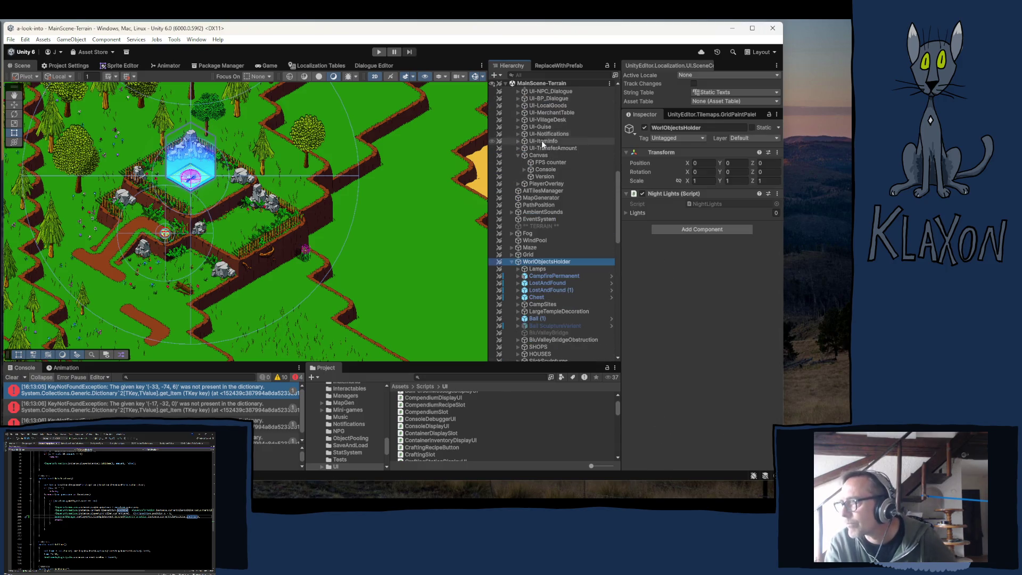
{"action": "left_click", "coordinate": [541, 189]}
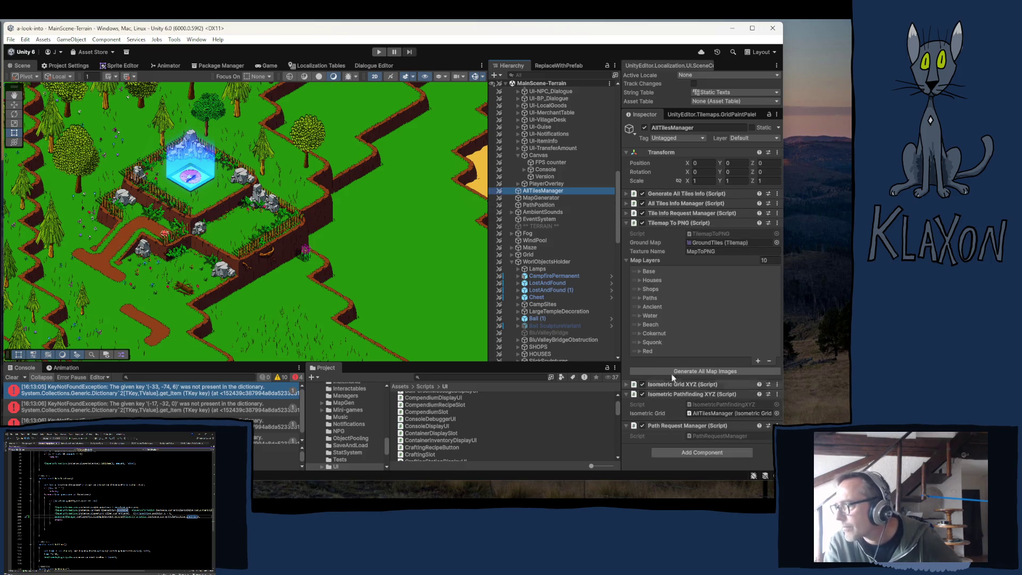
{"action": "left_click", "coordinate": [666, 214]}
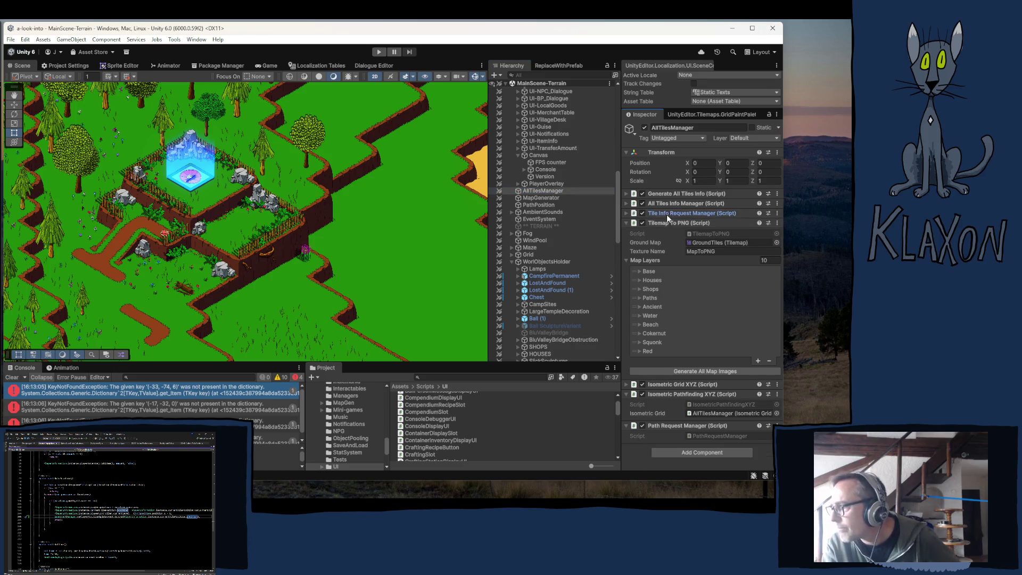
{"action": "left_click", "coordinate": [666, 214]}
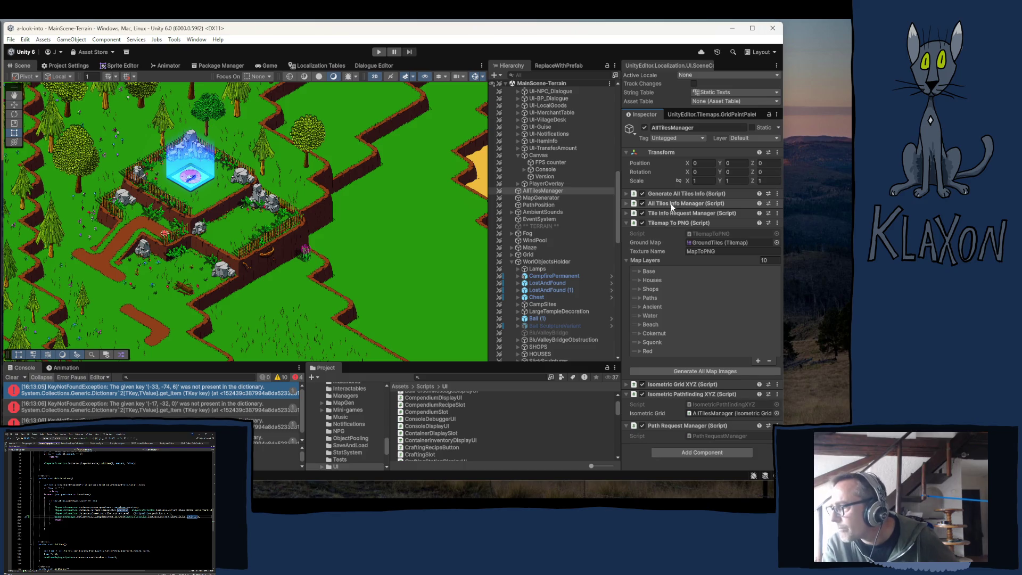
{"action": "left_click", "coordinate": [671, 204]}
{"action": "left_click", "coordinate": [672, 193]}
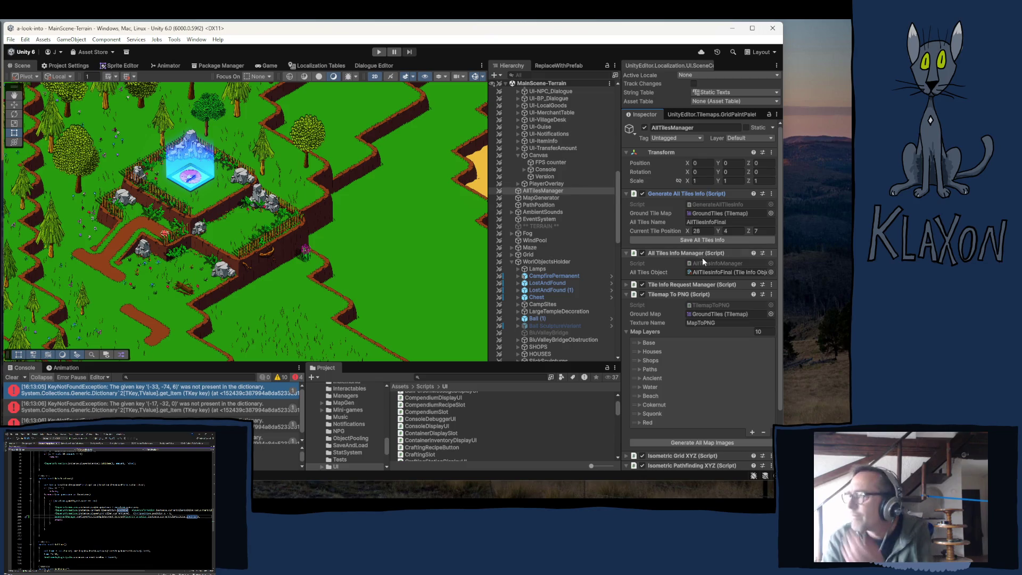
{"action": "left_click", "coordinate": [719, 240]}
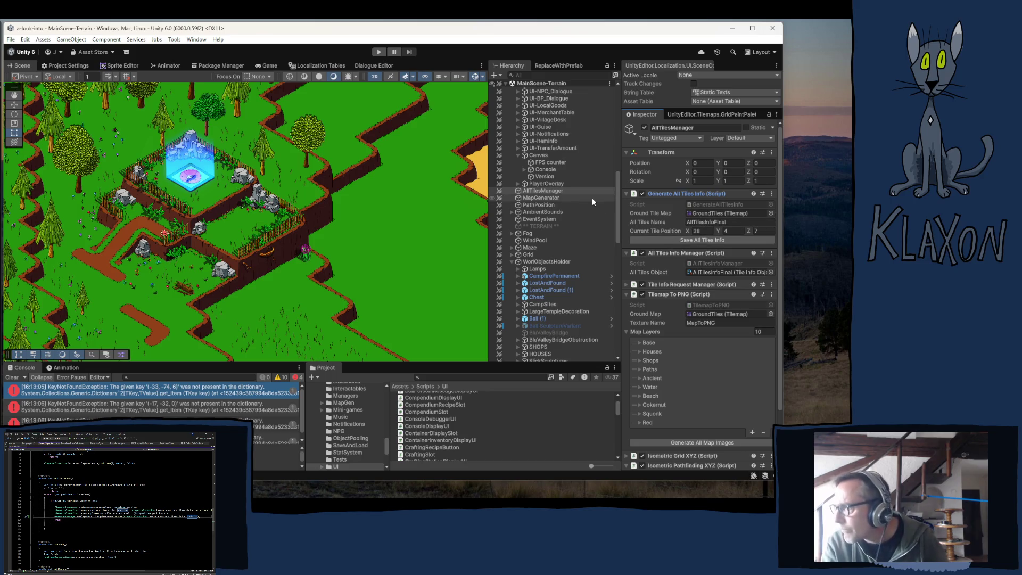
Generate and save the map chunks from MapGenerator and review its Map Generator settings
{"action": "left_click", "coordinate": [543, 198]}
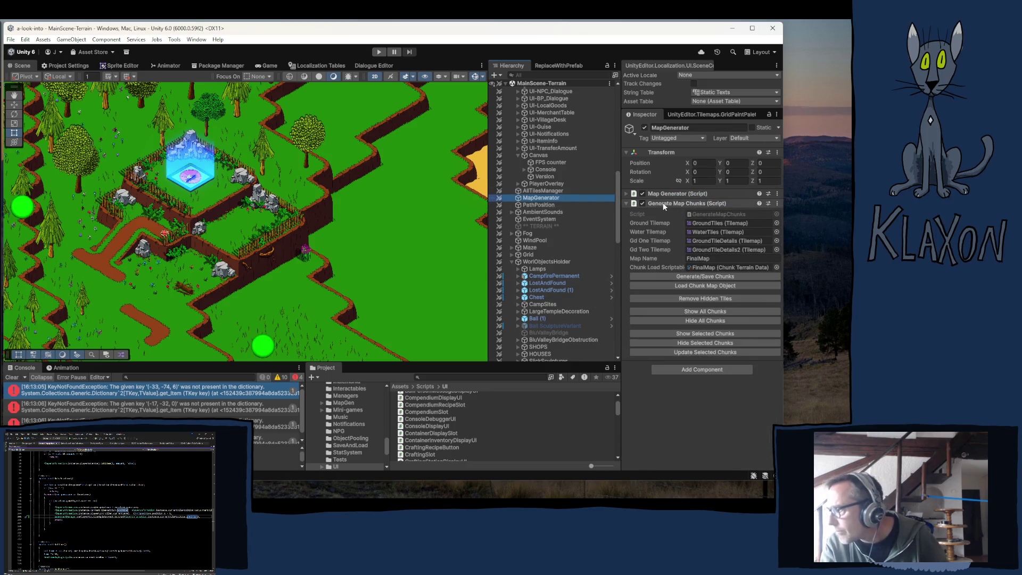
{"action": "left_click", "coordinate": [686, 276]}
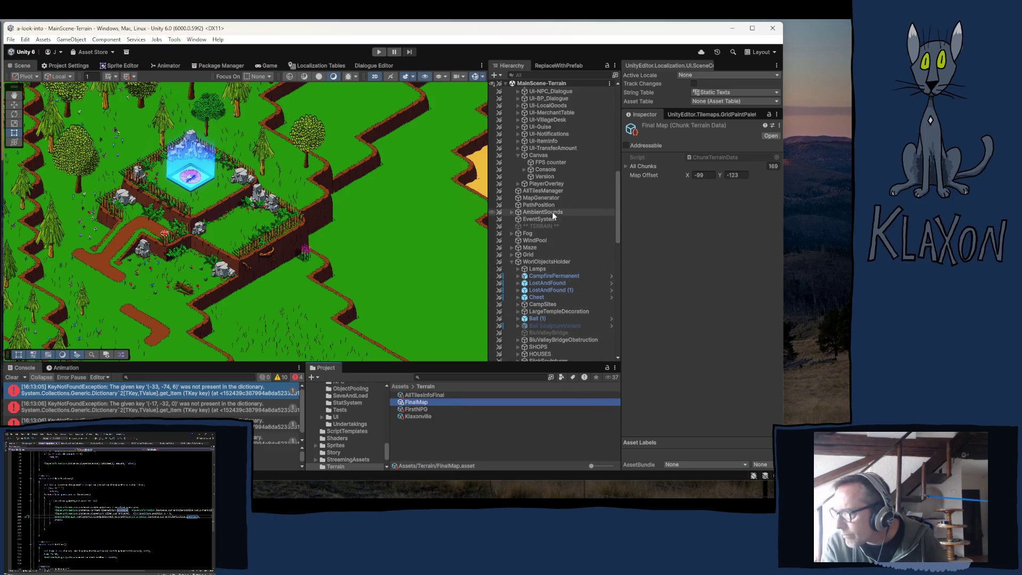
{"action": "scroll", "coordinate": [551, 213], "scroll_direction": "up", "scroll_amount": 10}
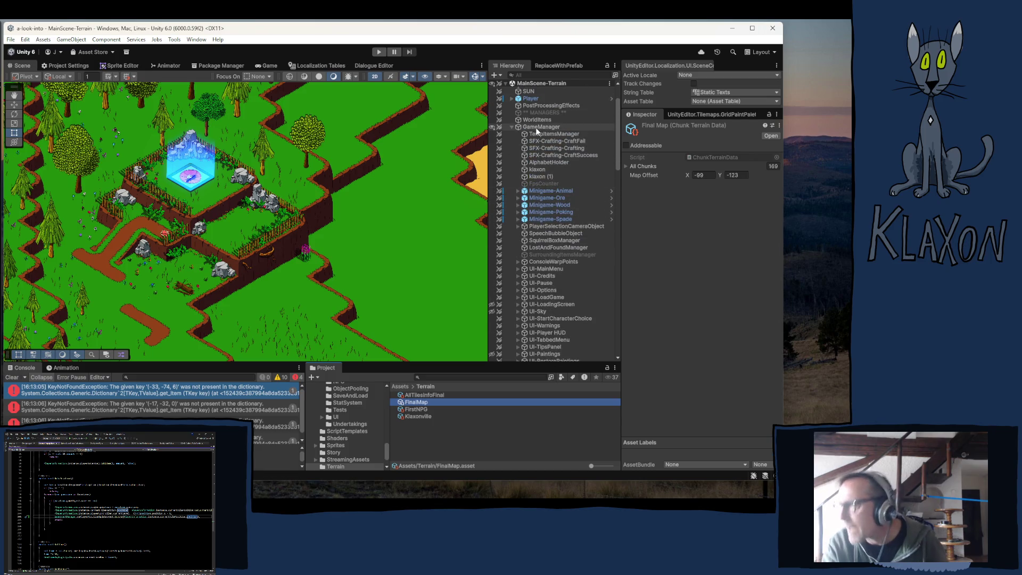
{"action": "left_click", "coordinate": [512, 126]}
{"action": "left_click", "coordinate": [532, 140]}
{"action": "left_click", "coordinate": [672, 192]}
{"action": "left_click", "coordinate": [670, 194]}
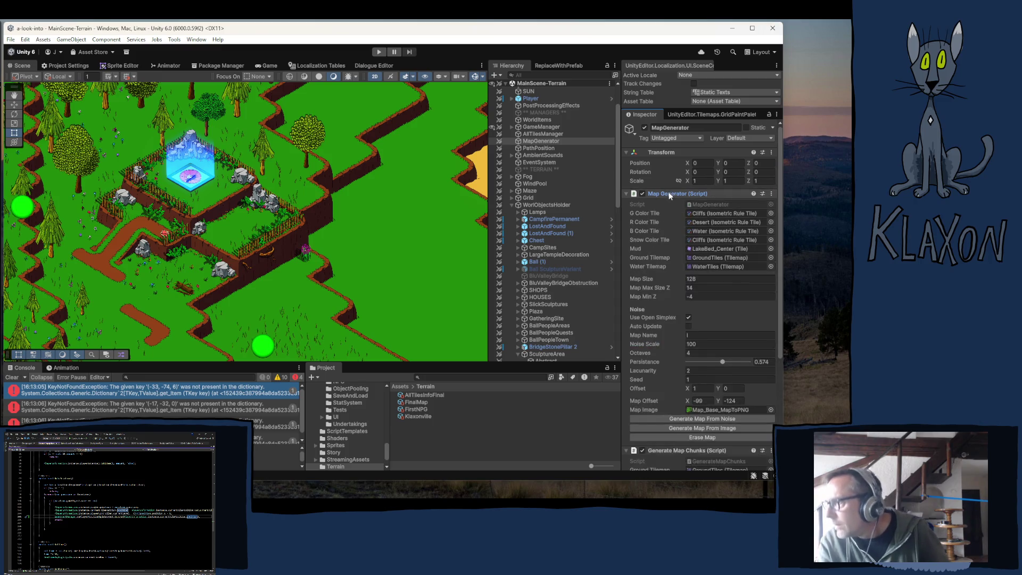
{"action": "left_click", "coordinate": [679, 193]}
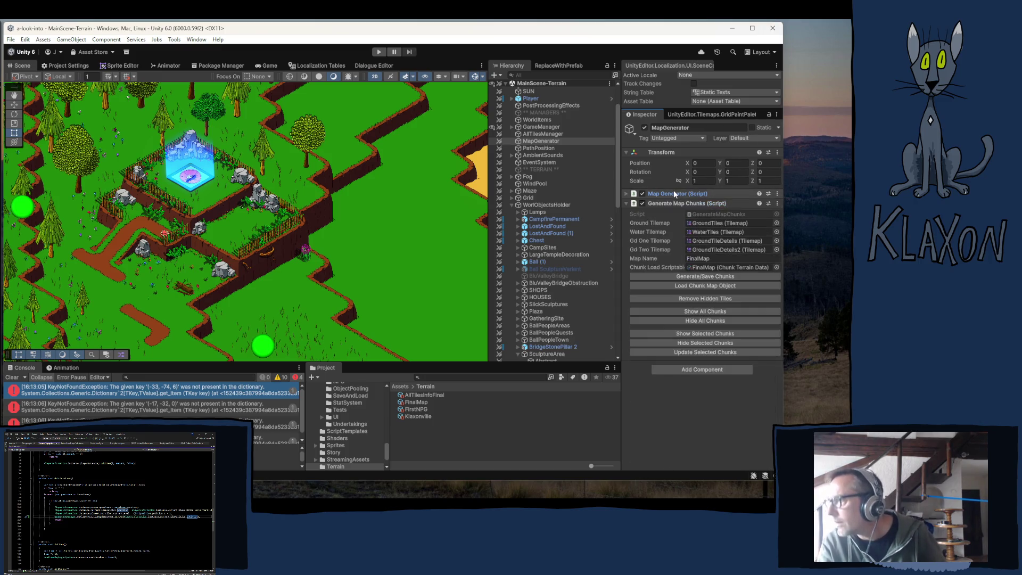
Reselect AllTilesManager, review its Tilemap To PNG and Isometric Grid XYZ components, and save all tiles info again
{"action": "left_click", "coordinate": [539, 149]}
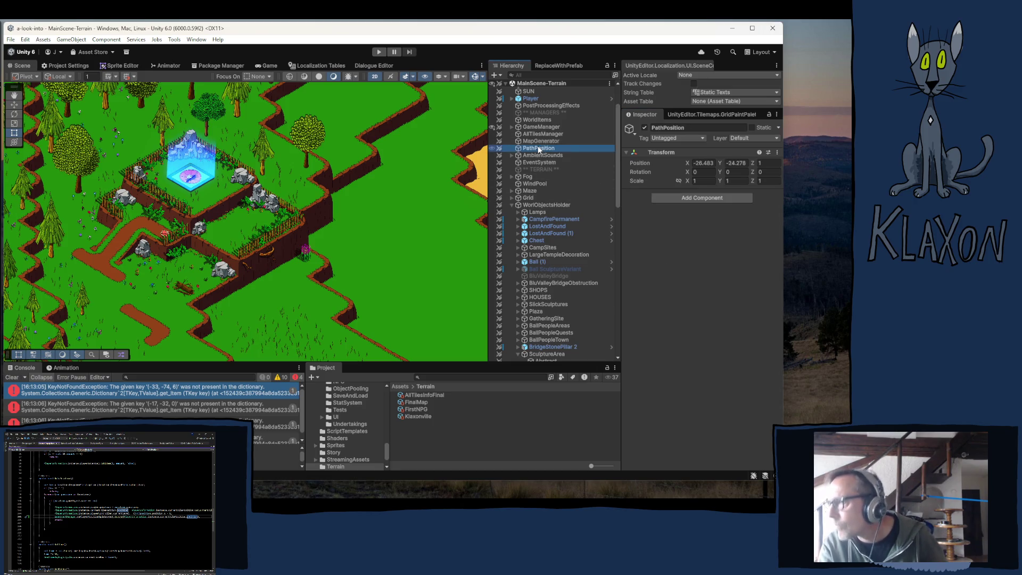
{"action": "left_click", "coordinate": [539, 133]}
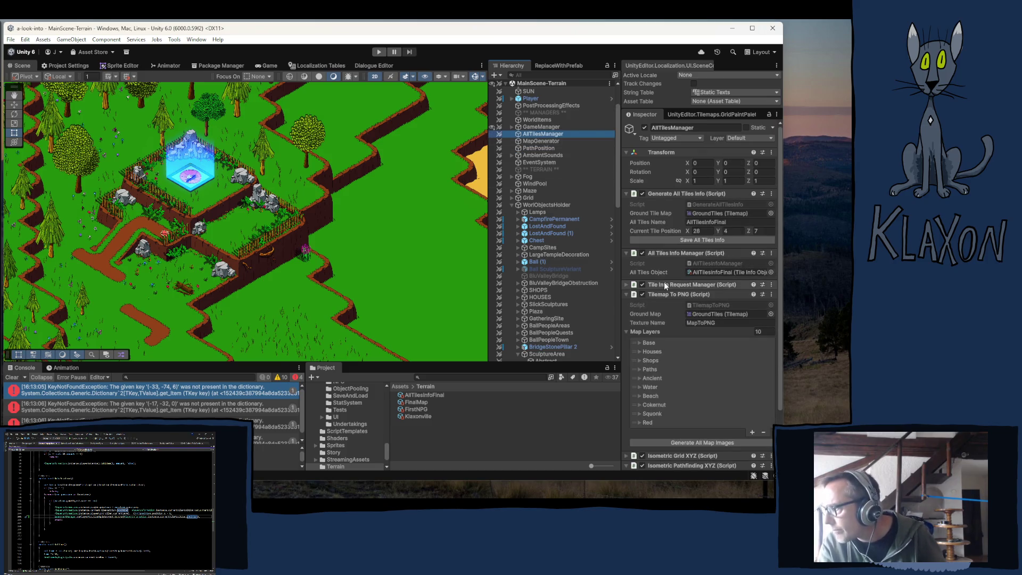
{"action": "scroll", "coordinate": [660, 277], "scroll_direction": "down", "scroll_amount": 2}
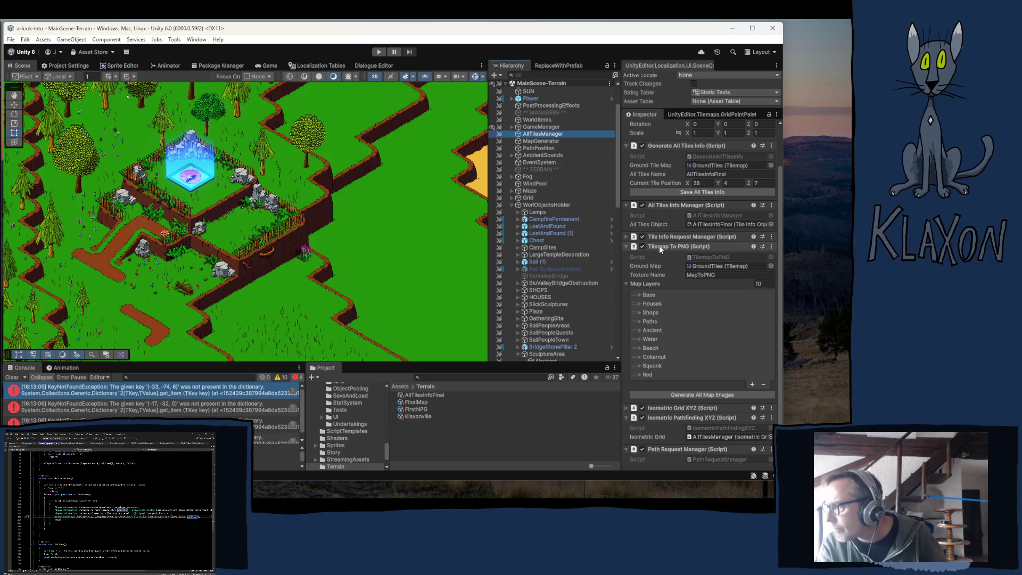
{"action": "left_click", "coordinate": [659, 246]}
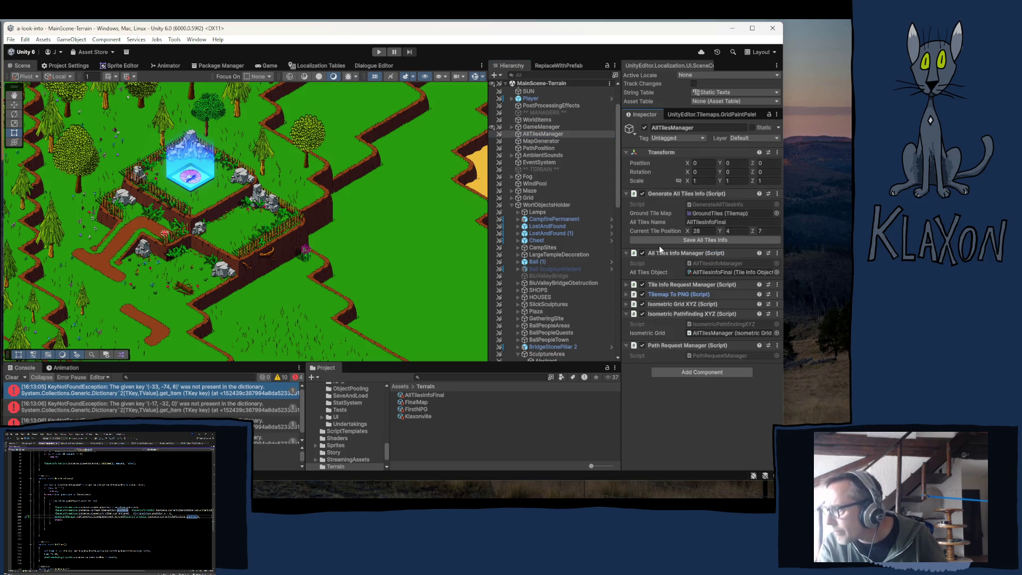
{"action": "left_click", "coordinate": [669, 305]}
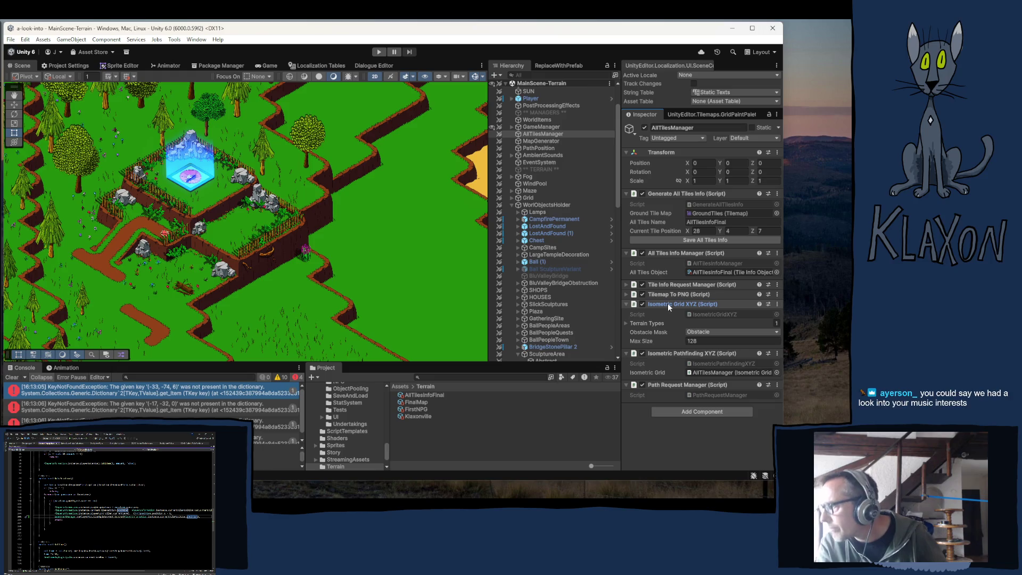
{"action": "left_click", "coordinate": [668, 303]}
{"action": "left_click", "coordinate": [665, 294]}
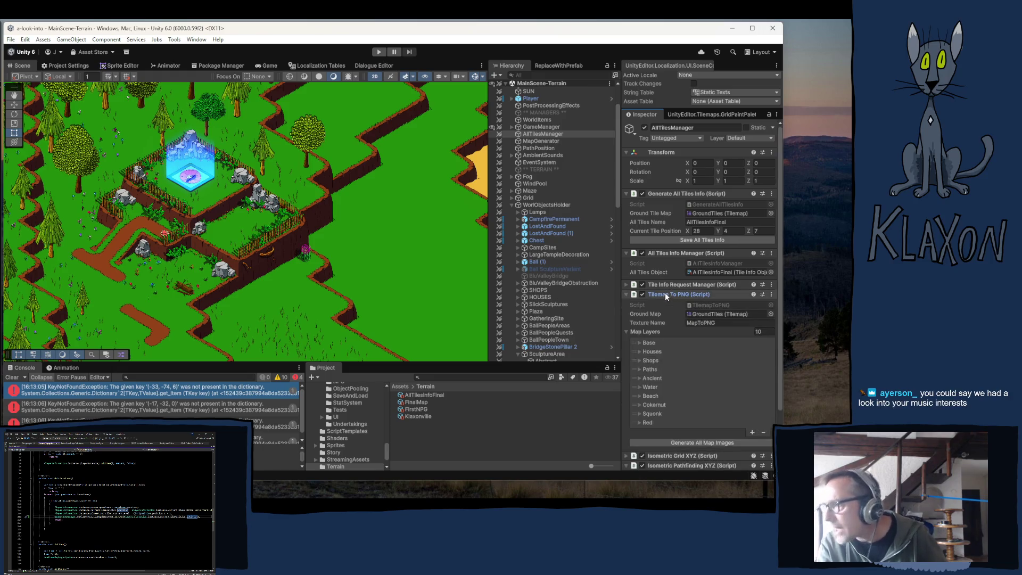
{"action": "left_click", "coordinate": [668, 285]}
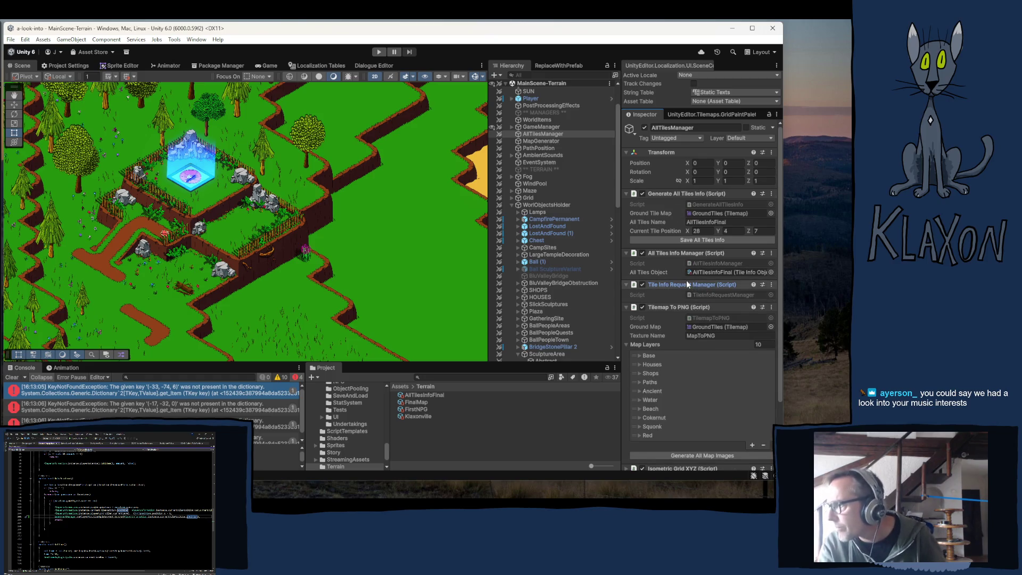
{"action": "left_click", "coordinate": [685, 241]}
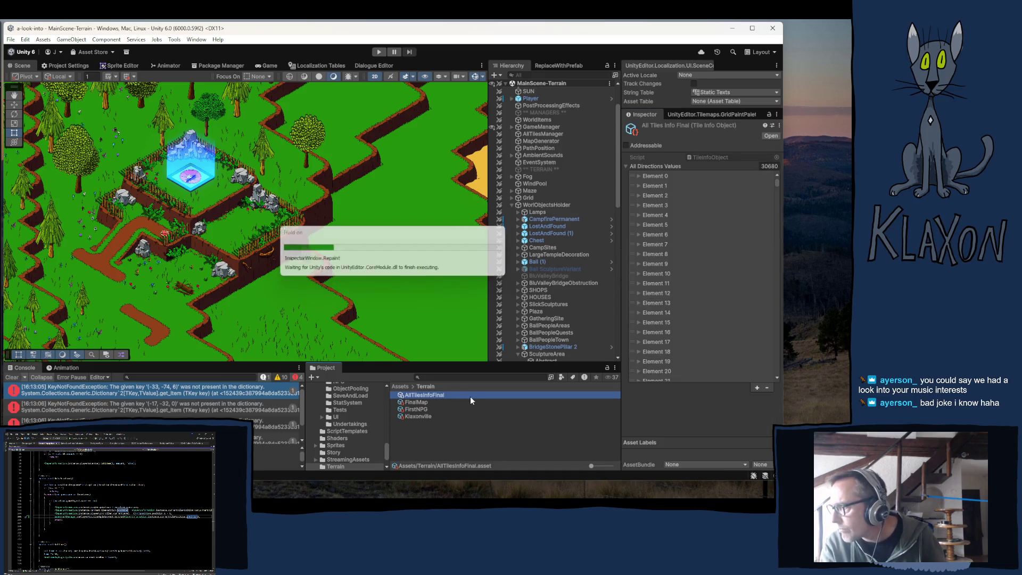
Assign AllTilesInfoFinal to AllTilesManager's All Tiles Object field, then start play mode again
{"action": "left_click", "coordinate": [529, 133]}
{"action": "mouse_move", "coordinate": [426, 396]}
{"action": "left_mouse_down"}
{"action": "mouse_move", "coordinate": [713, 259]}
{"action": "mouse_move", "coordinate": [703, 274]}
{"action": "left_mouse_up"}
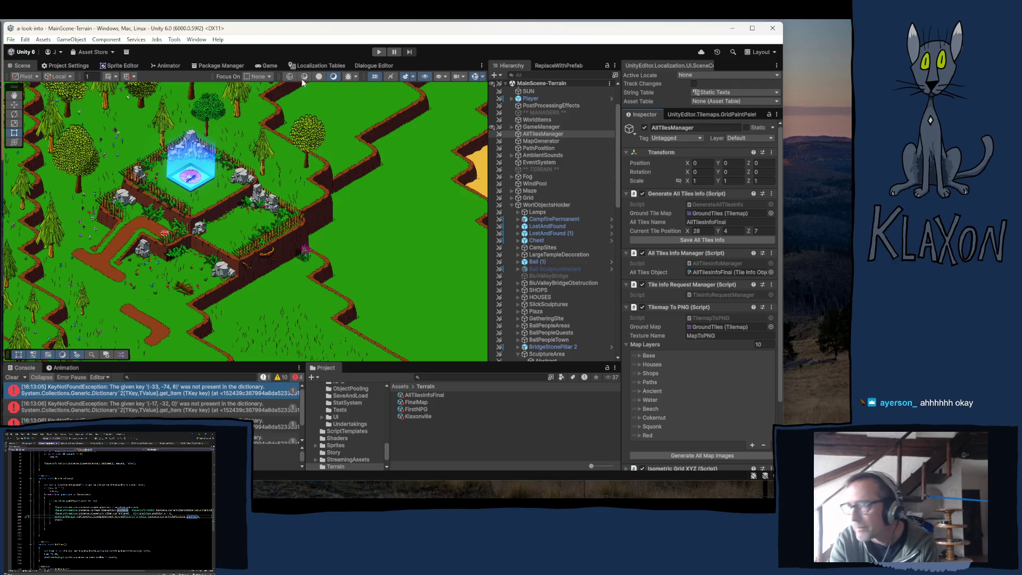
{"action": "left_click", "coordinate": [379, 53]}
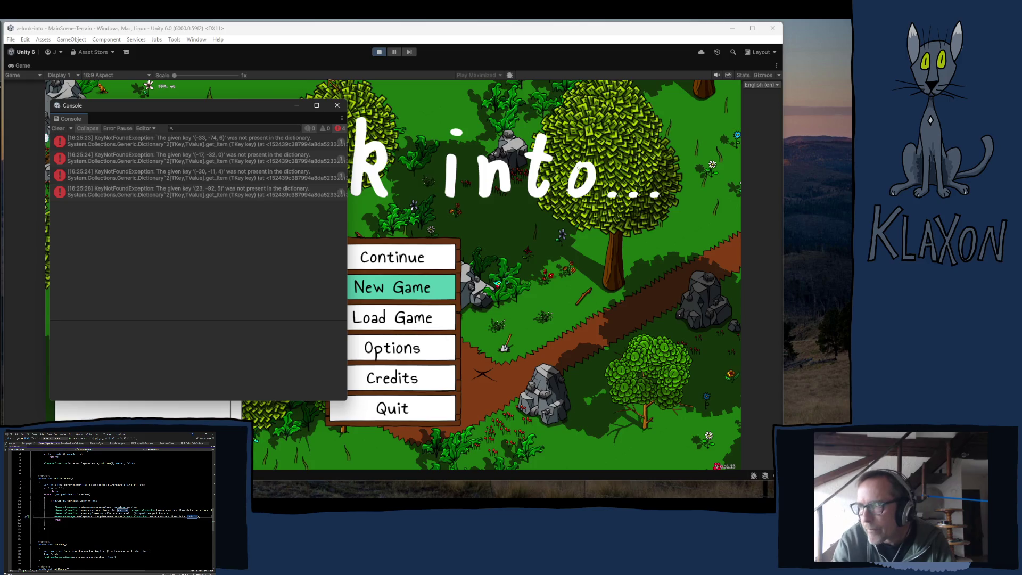
Close the floating Console to reveal the main menu, then stop play mode
{"action": "left_click", "coordinate": [338, 104]}
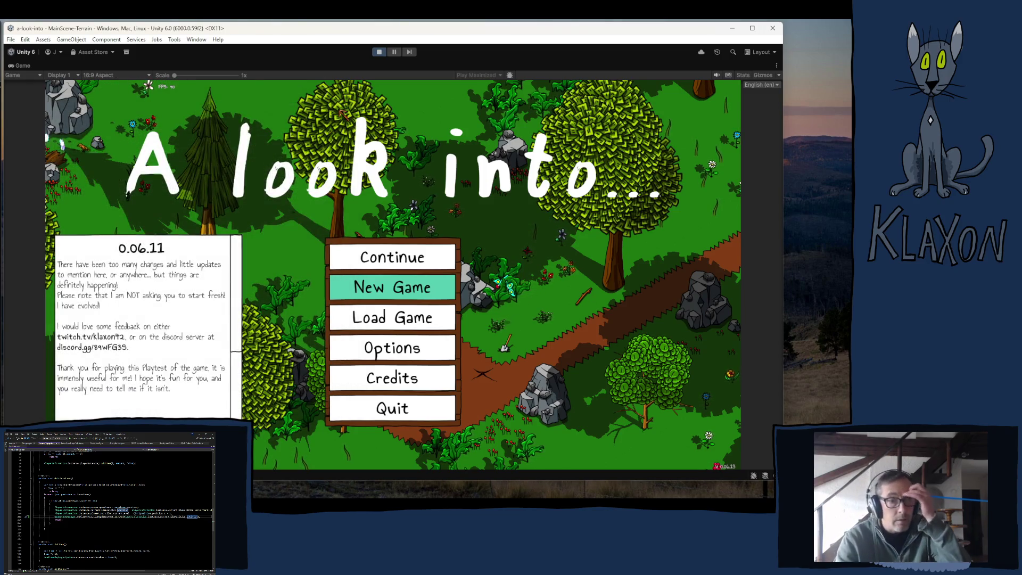
{"action": "left_click", "coordinate": [379, 52]}
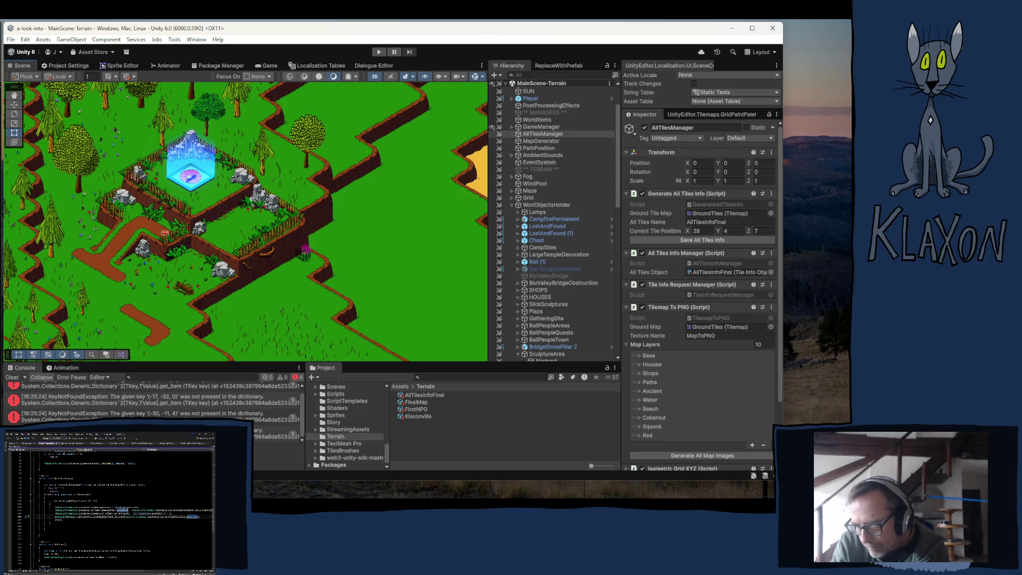
Trace the top KeyNotFoundException to SuperShapeActivator and inspect its Fissure Location -33, -74, 6
{"action": "scroll", "coordinate": [155, 405], "scroll_direction": "up", "scroll_amount": 1}
{"action": "left_click", "coordinate": [157, 387]}
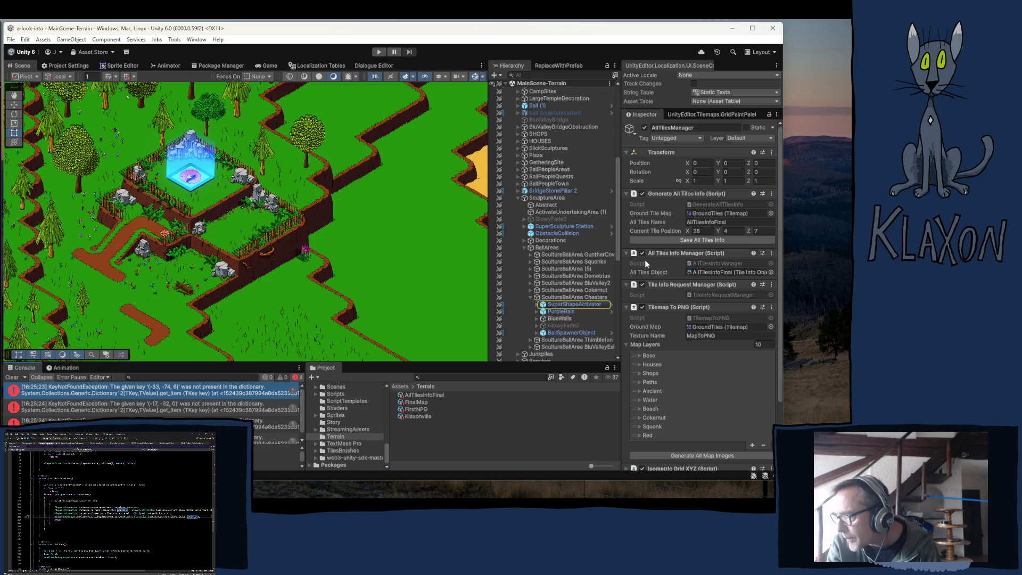
{"action": "left_click", "coordinate": [574, 304]}
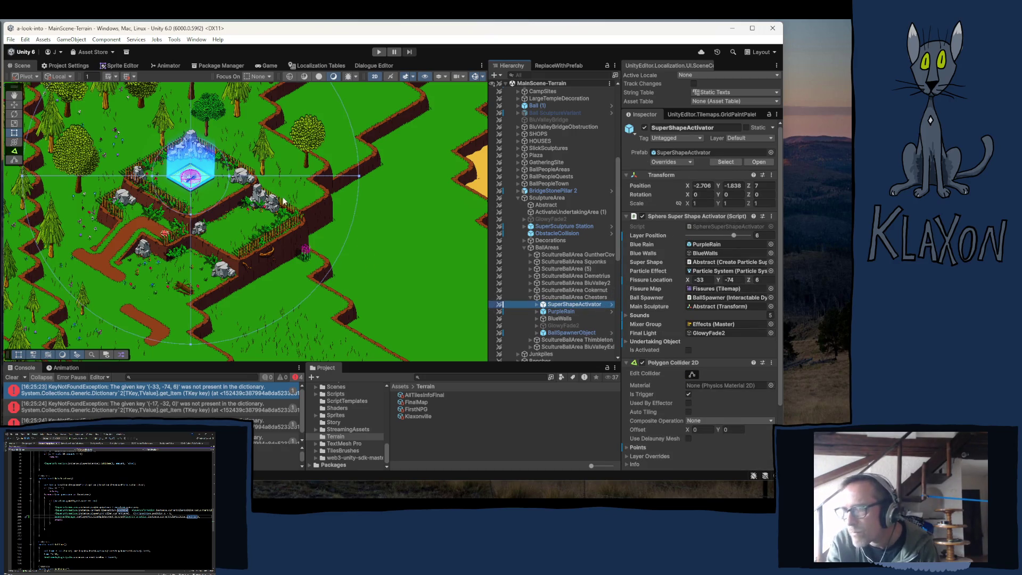
{"action": "scroll", "coordinate": [186, 156], "scroll_direction": "up", "scroll_amount": 3}
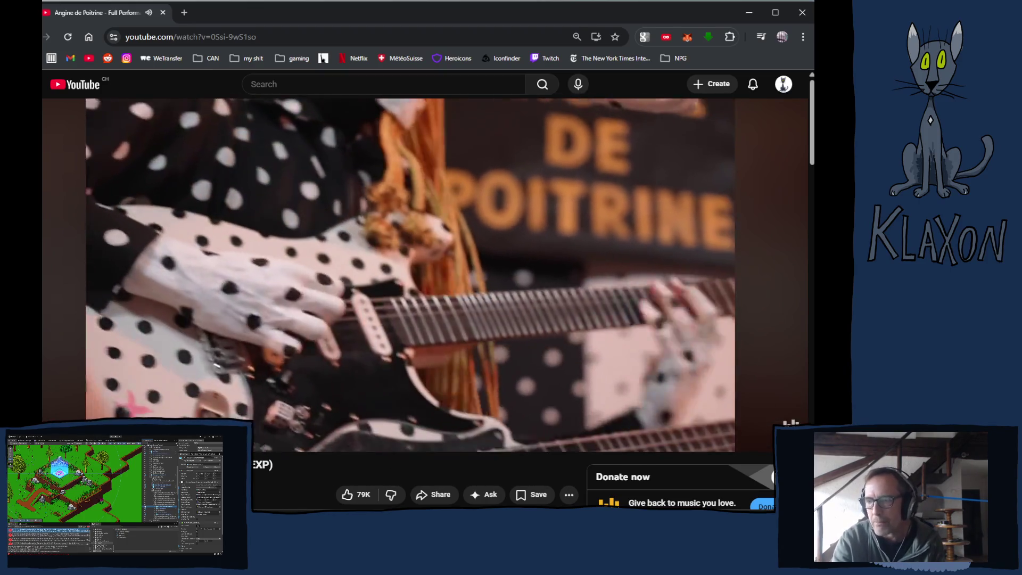
Switch from the YouTube performance video back to the Unity editor
{"action": "key", "text": "alt+Tab"}
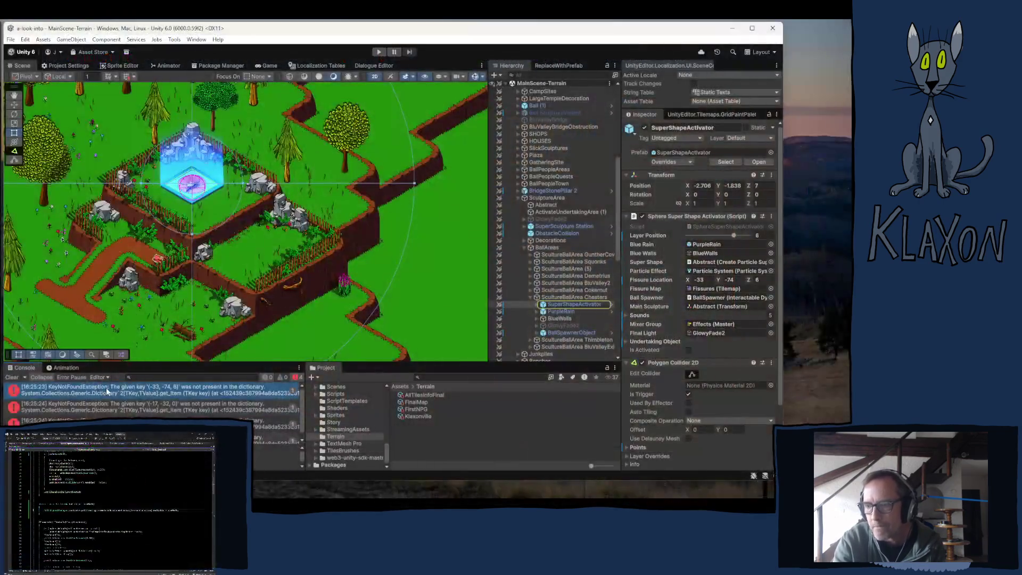
{"action": "key", "text": "alt+Tab"}
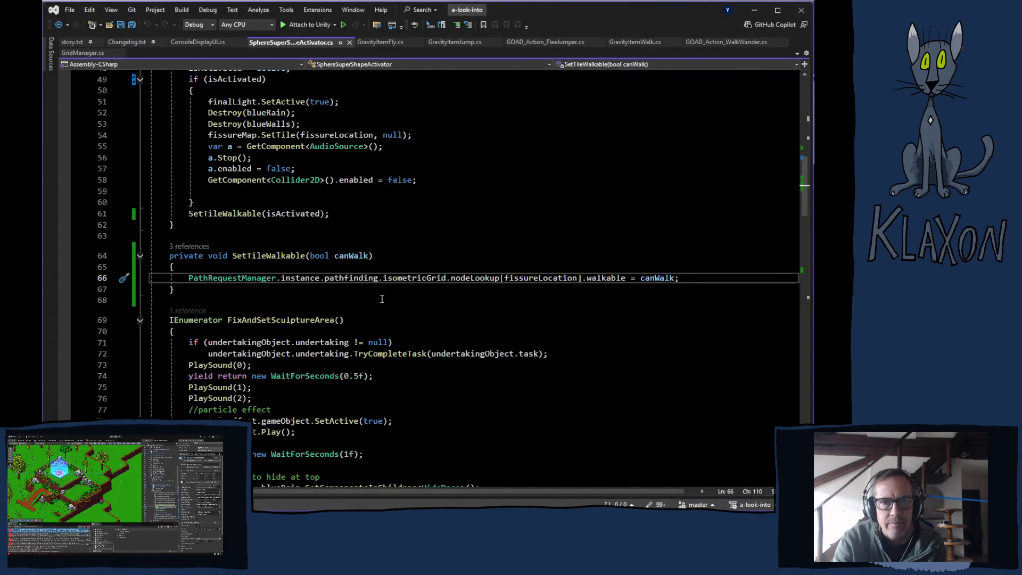
{"action": "scroll", "coordinate": [273, 277], "scroll_direction": "up", "scroll_amount": 7}
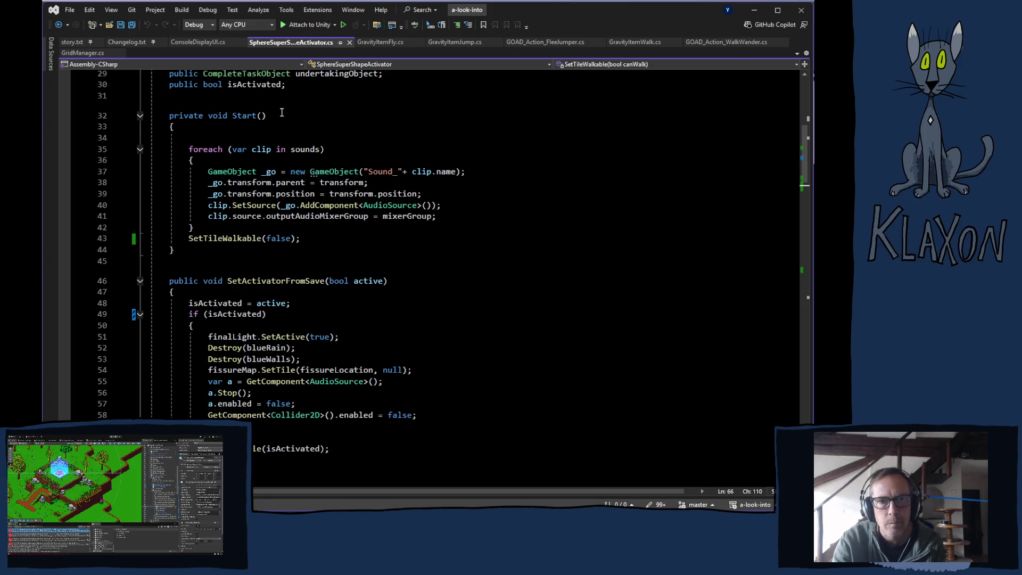
{"action": "left_click", "coordinate": [227, 115]}
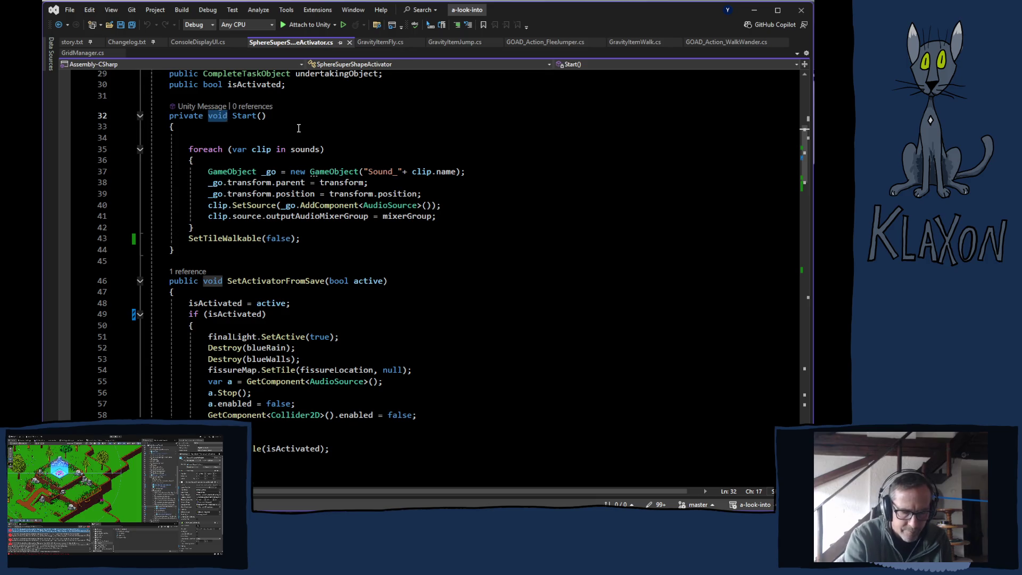
{"action": "type", "text": "Ienu"}
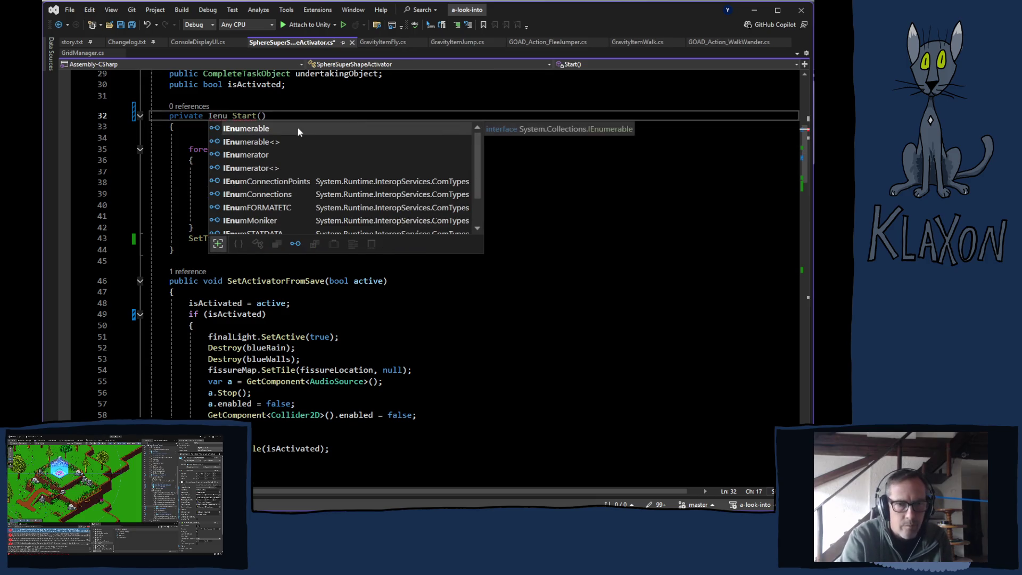
{"action": "left_click", "coordinate": [228, 115]}
{"action": "left_click_drag", "start_coordinate": [228, 116], "coordinate": [209, 119]}
{"action": "type", "text": "void"}
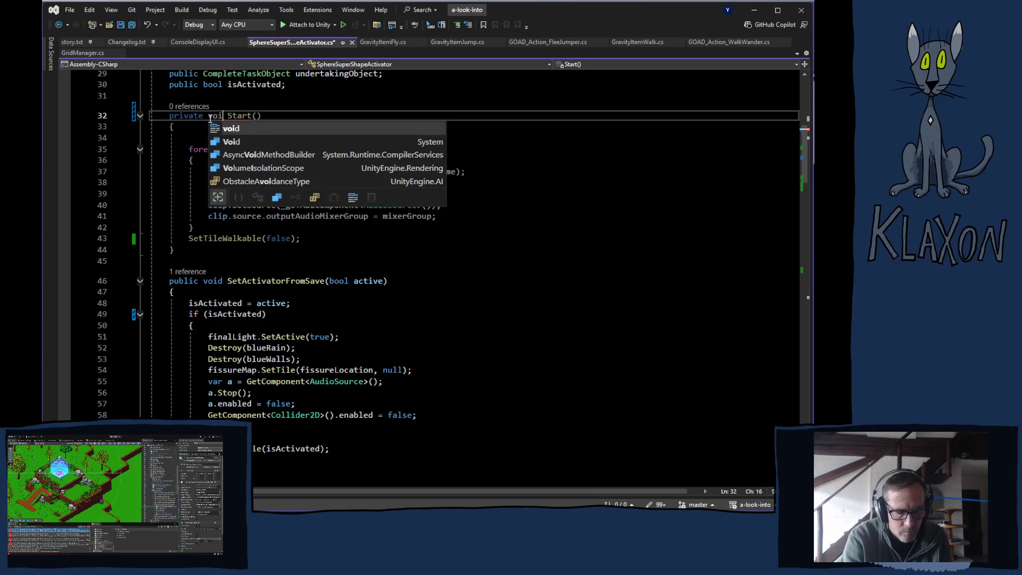
{"action": "left_click", "coordinate": [344, 337]}
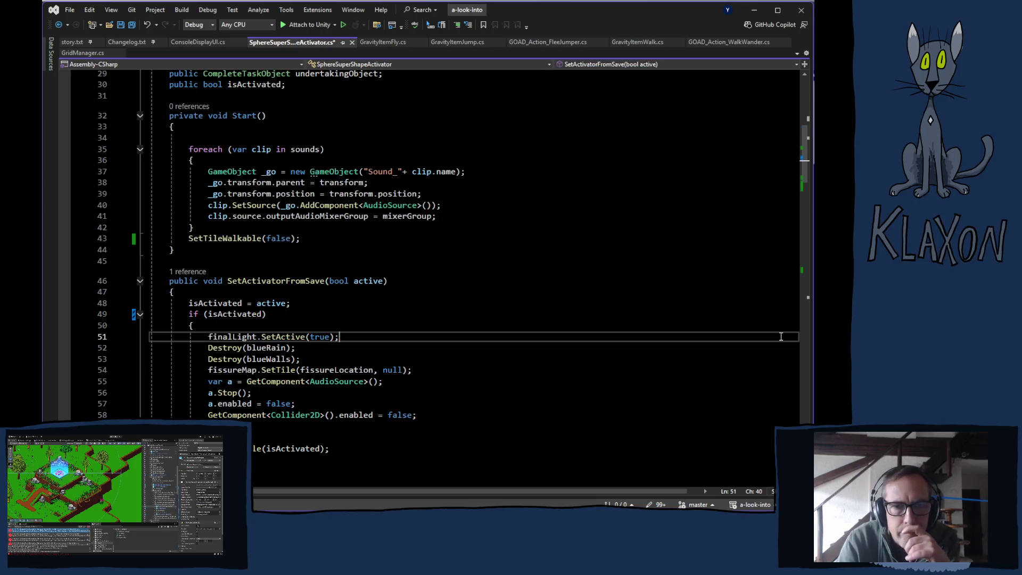
{"action": "scroll", "coordinate": [313, 316], "scroll_direction": "down", "scroll_amount": 5}
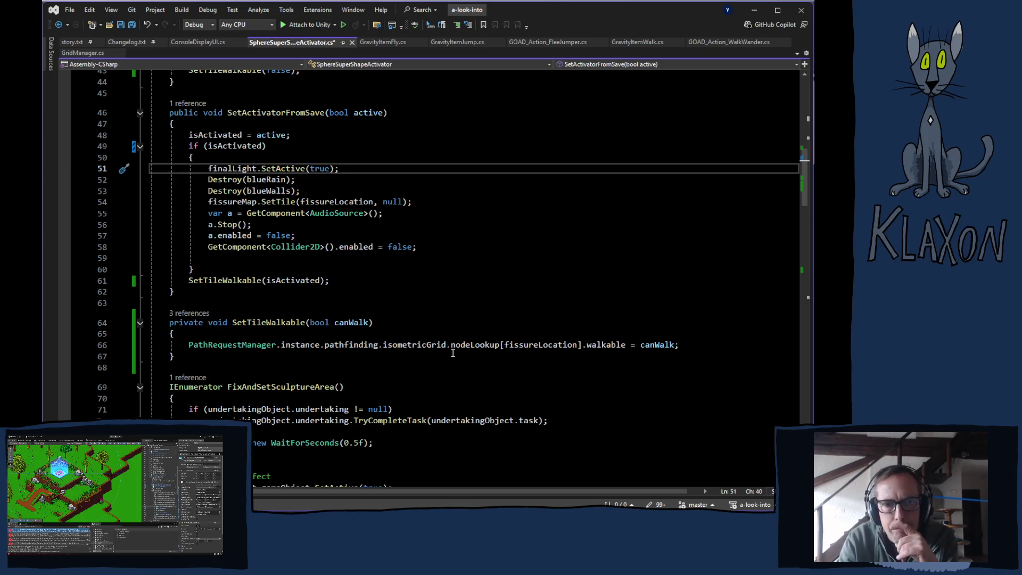
{"action": "mouse_move", "coordinate": [453, 352]}
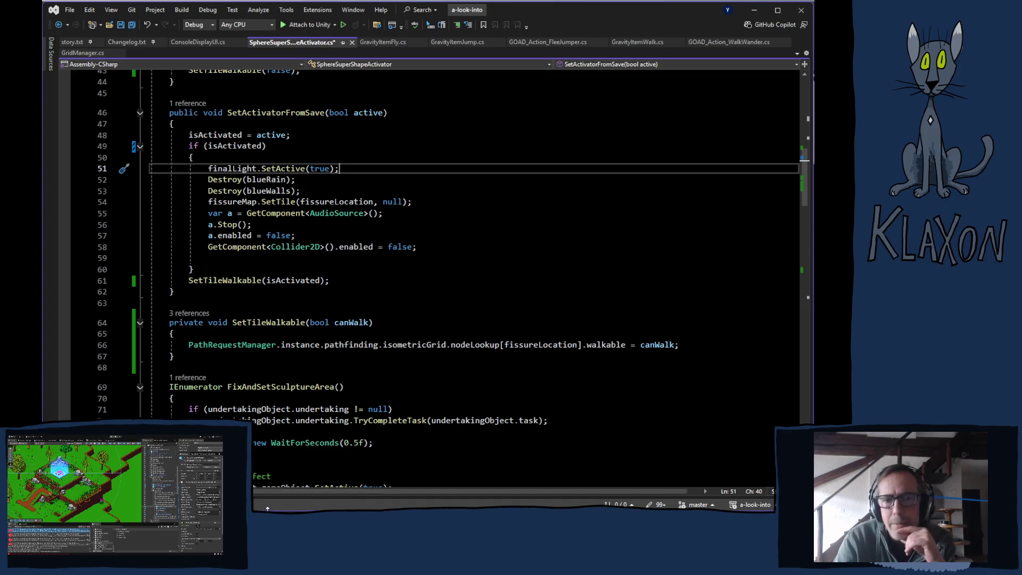
{"action": "scroll", "coordinate": [265, 433], "scroll_direction": "up", "scroll_amount": 10}
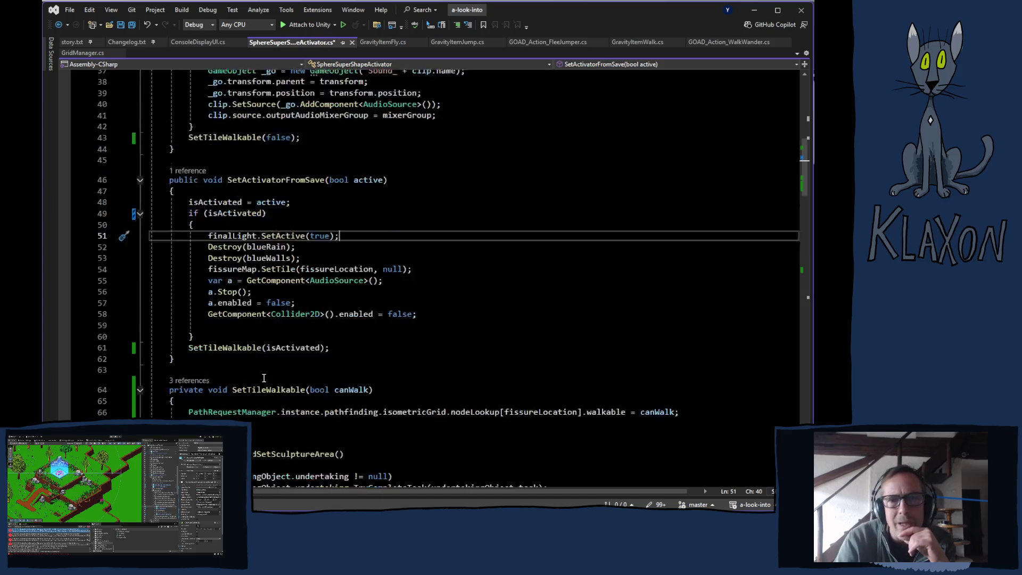
Declare 'bool setFromSave;' on a new line below the isActivated field
{"action": "left_click", "coordinate": [291, 288]}
{"action": "key", "text": "Return"}
{"action": "key", "text": "Return"}
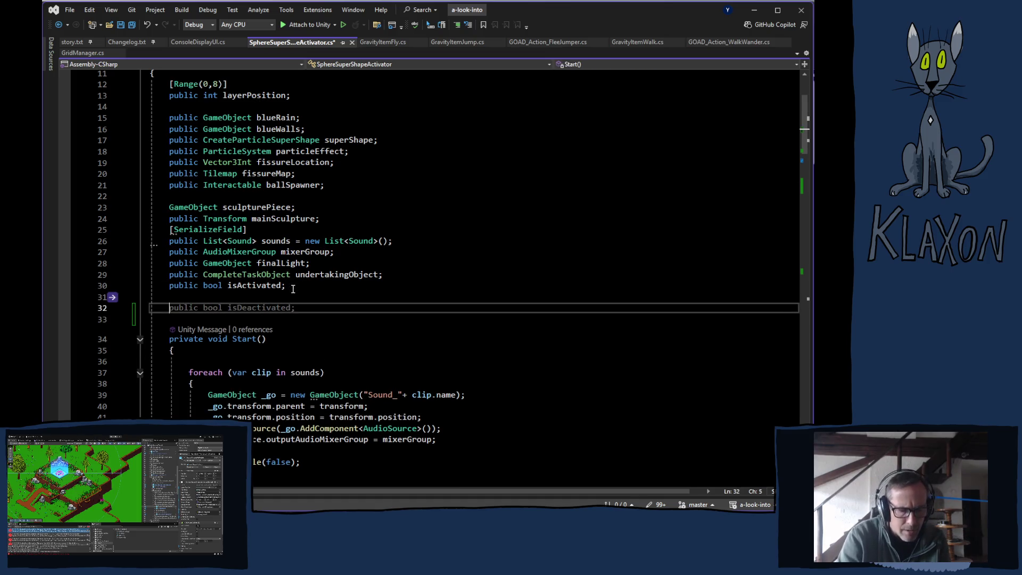
{"action": "type", "text": "bool "}
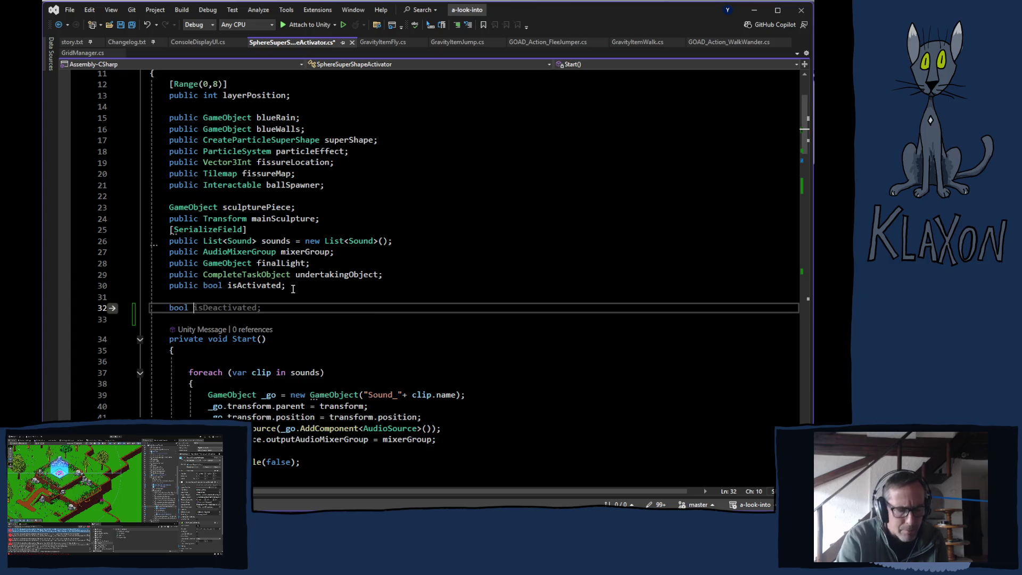
{"action": "type", "text": "setFr"}
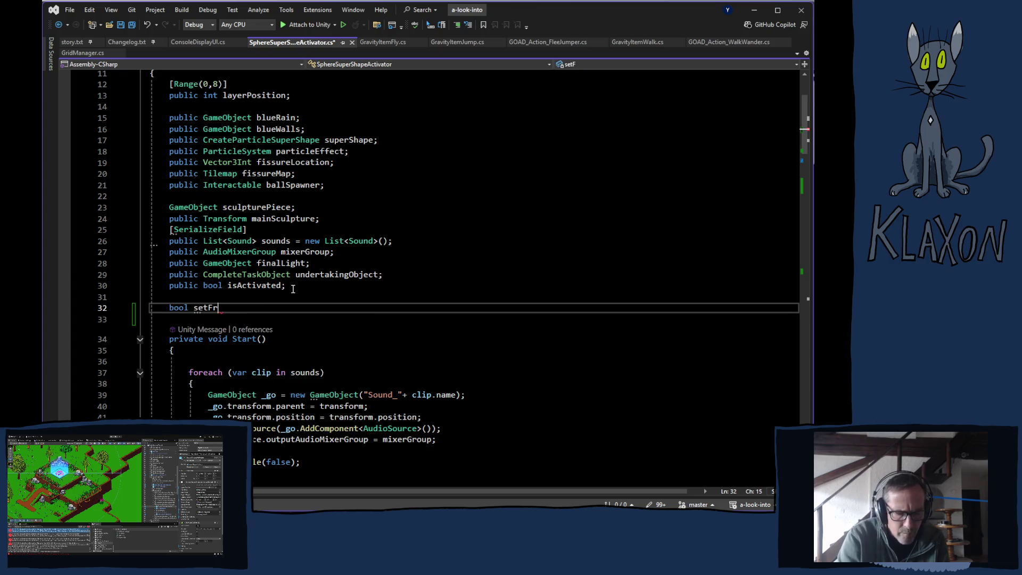
{"action": "type", "text": "omSave"}
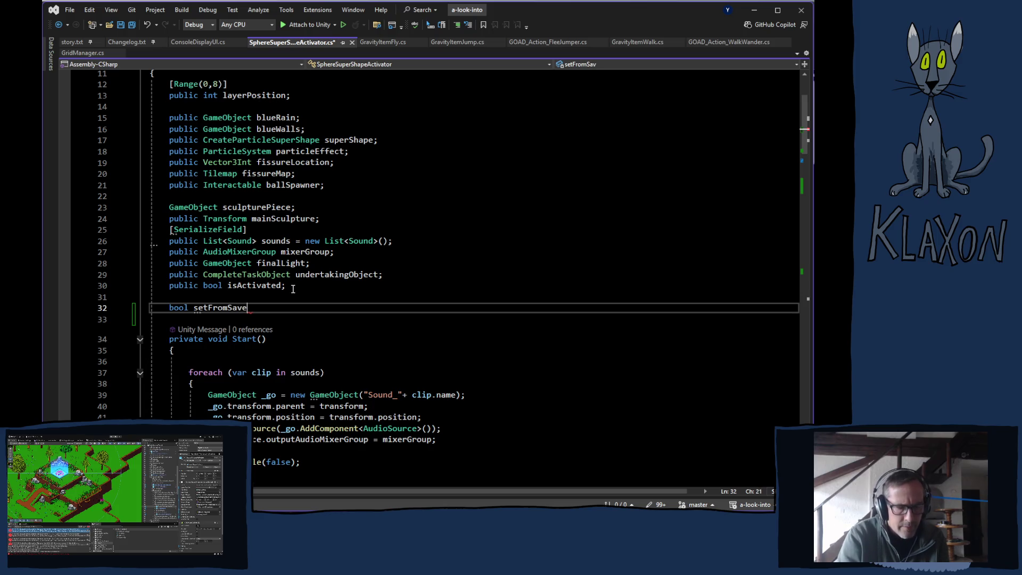
{"action": "type", "text": ";"}
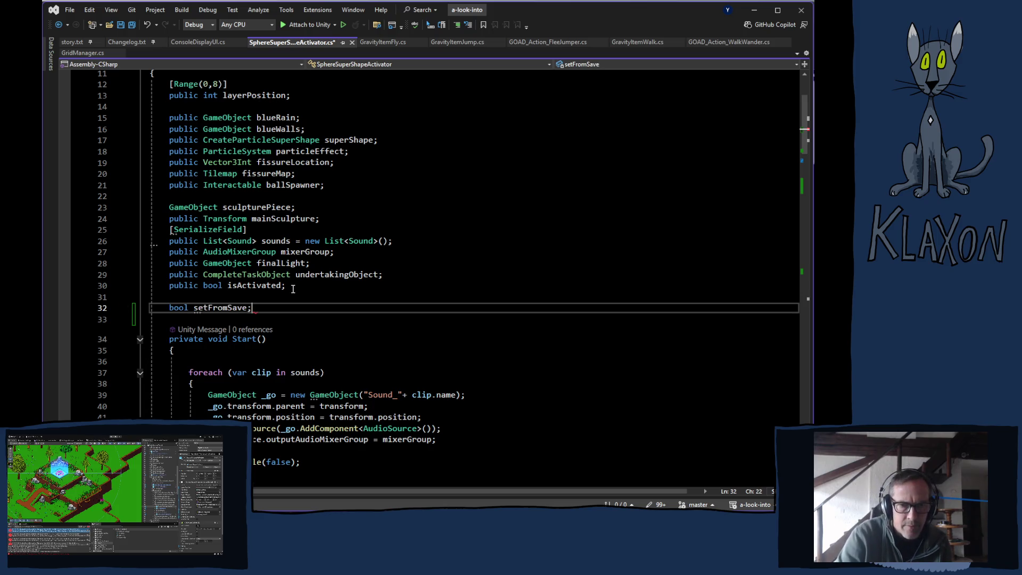
{"action": "scroll", "coordinate": [296, 297], "scroll_direction": "down", "scroll_amount": 1}
{"action": "scroll", "coordinate": [296, 297], "scroll_direction": "down", "scroll_amount": 1}
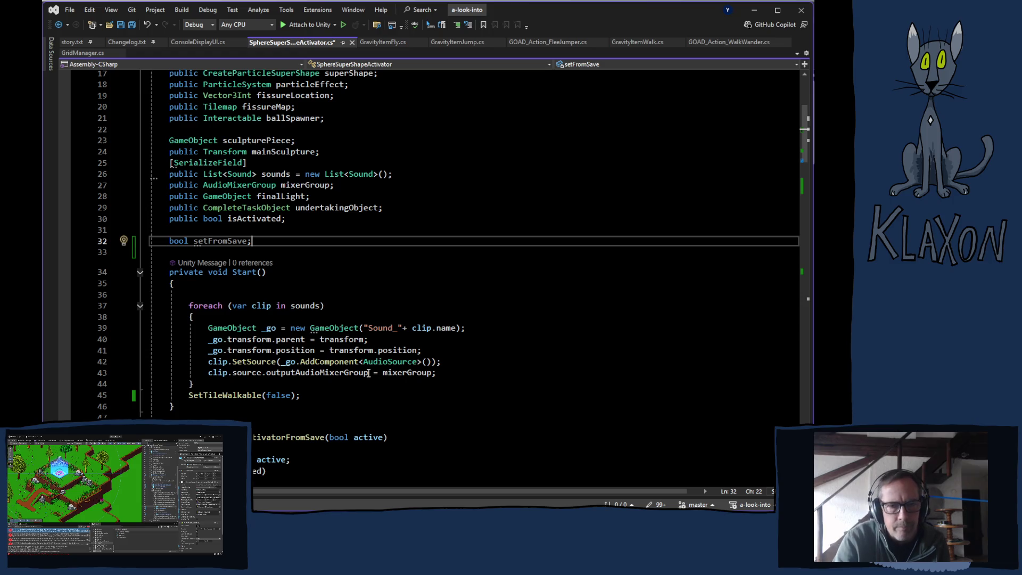
Wrap Start's SetTileWalkable(false) call in an if(!setFromSave) condition
{"action": "left_click", "coordinate": [239, 383]}
{"action": "key", "text": "Return"}
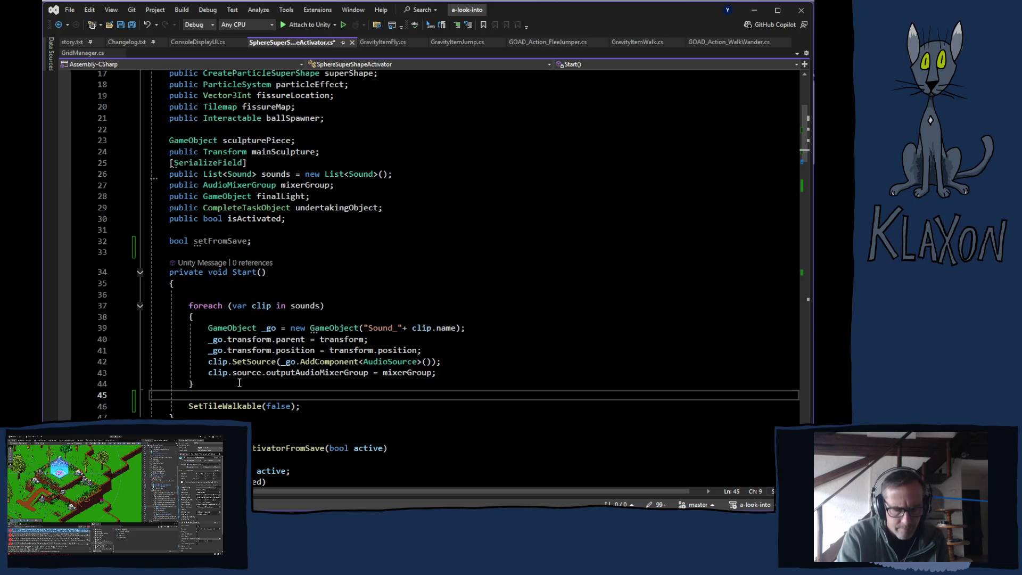
{"action": "type", "text": "if("}
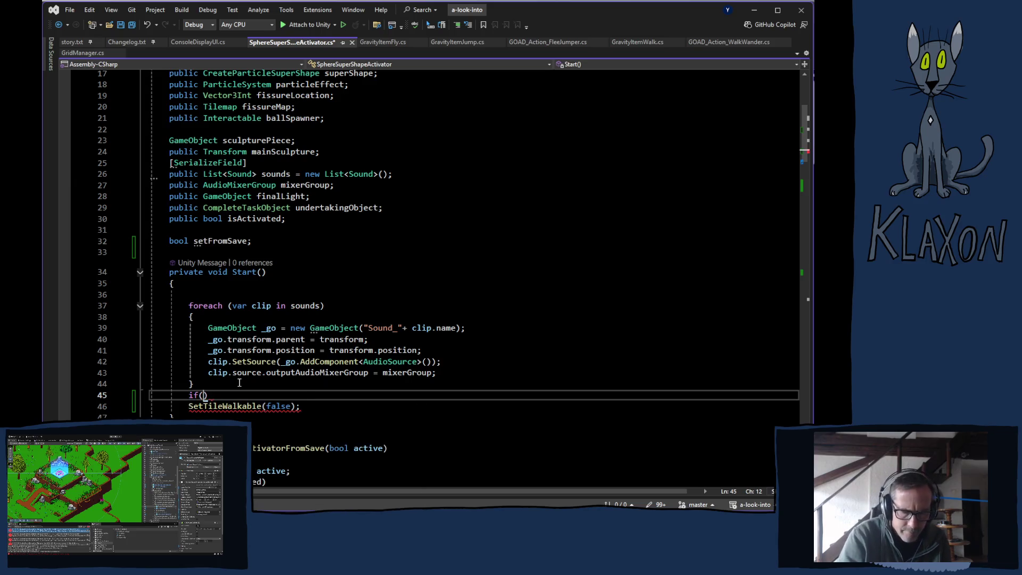
{"action": "type", "text": "!setFr"}
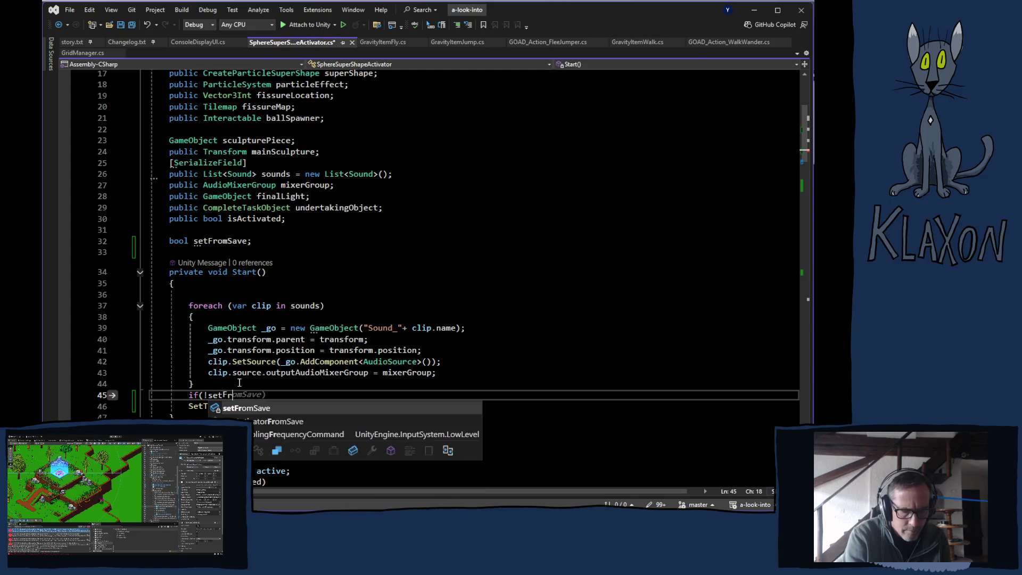
{"action": "key", "text": "Tab"}
{"action": "type", "text": ")"}
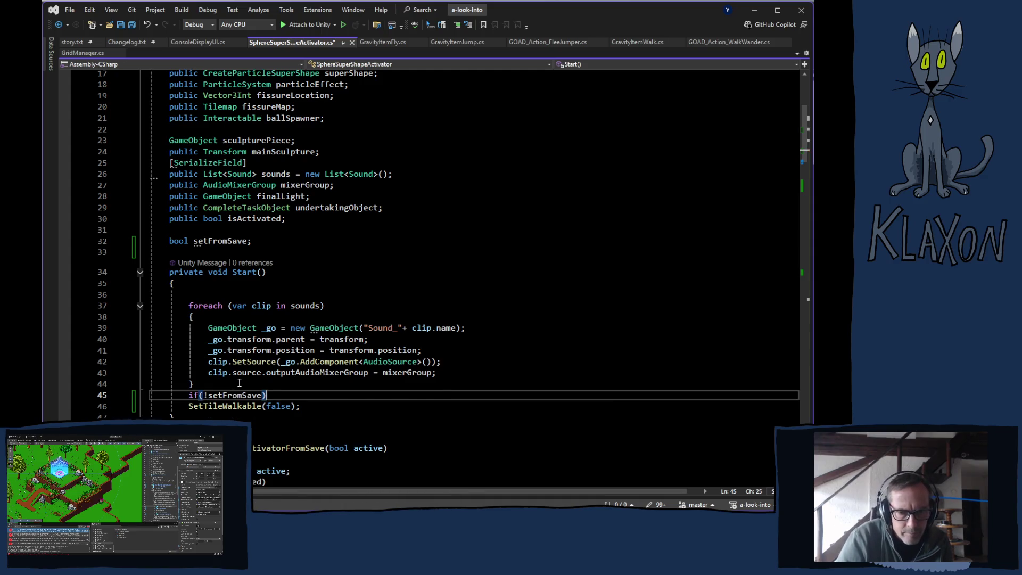
{"action": "left_click", "coordinate": [191, 406]}
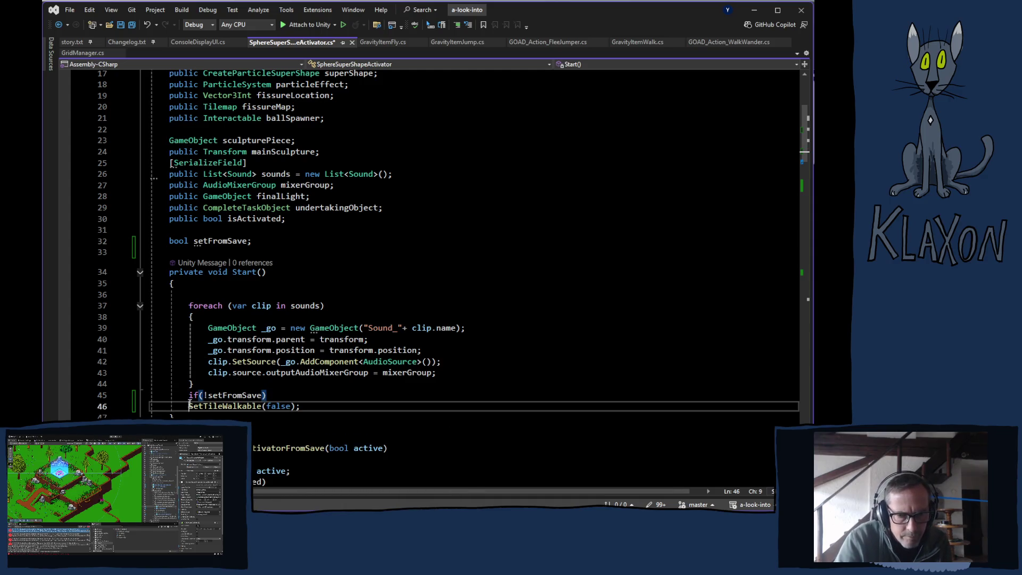
{"action": "key", "text": "Tab"}
{"action": "scroll", "coordinate": [294, 441], "scroll_direction": "down", "scroll_amount": 5}
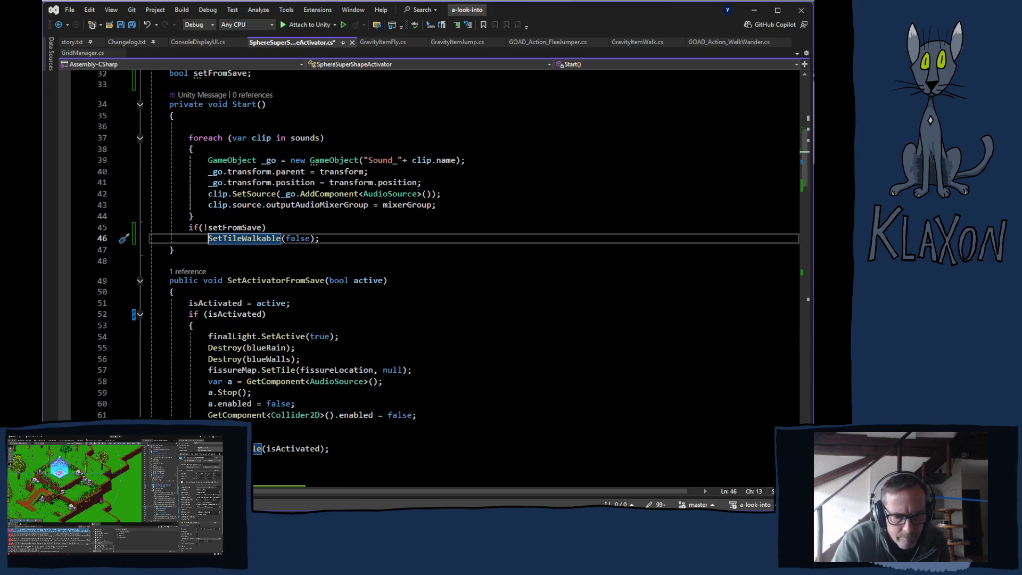
Add 'setFromSave = true;' after the isActivated block in SetActivatorFromSave
{"action": "left_click", "coordinate": [196, 437]}
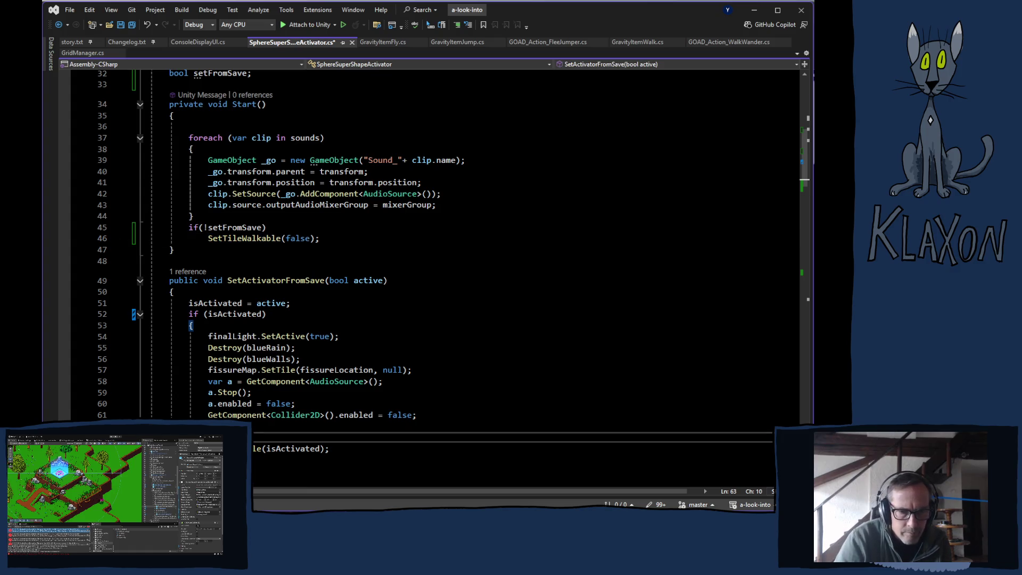
{"action": "key", "text": "Return"}
{"action": "type", "text": "setFr"}
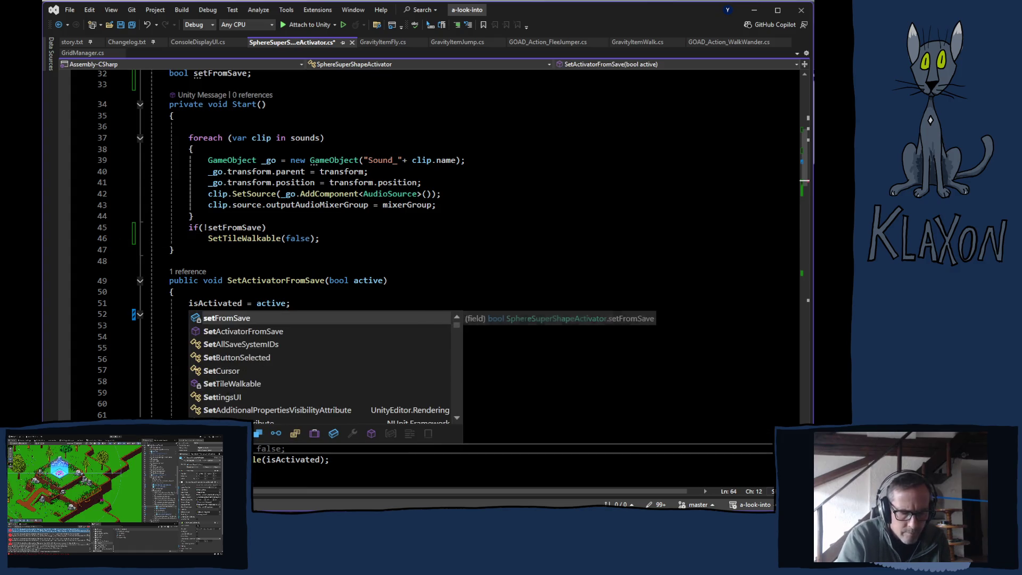
{"action": "key", "text": "Tab"}
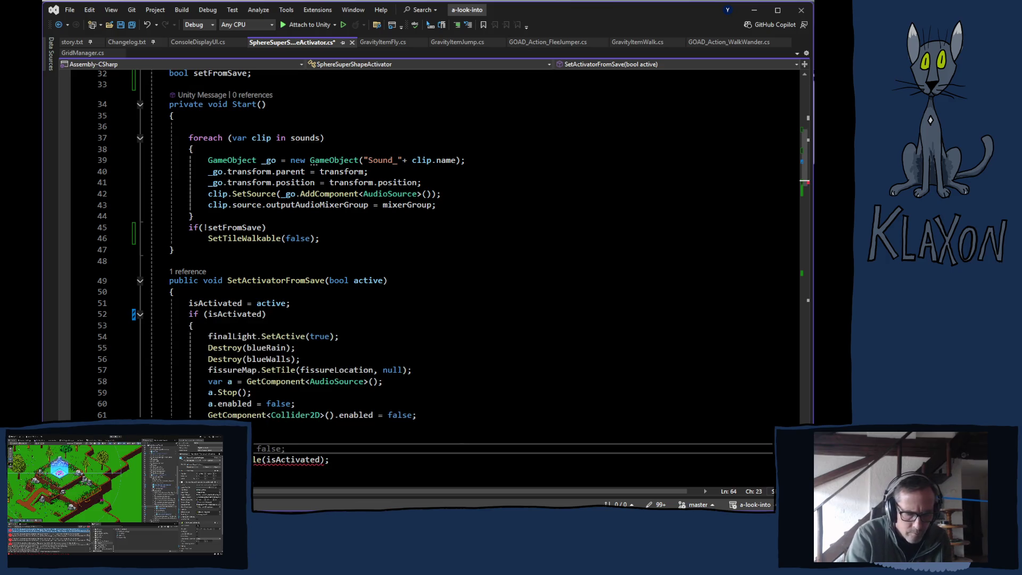
{"action": "type", "text": "true;"}
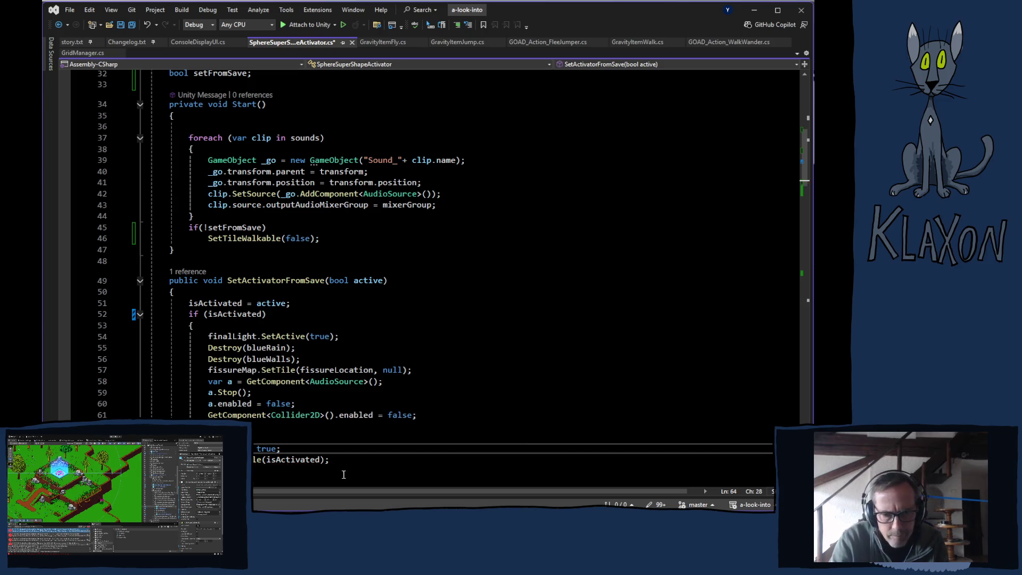
{"action": "scroll", "coordinate": [331, 446], "scroll_direction": "down", "scroll_amount": 2}
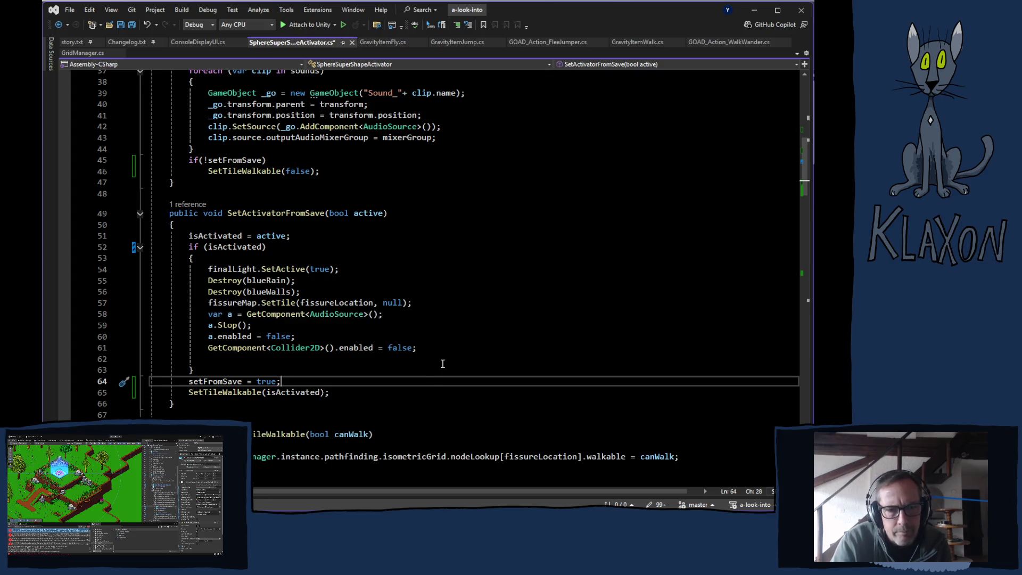
{"action": "scroll", "coordinate": [443, 363], "scroll_direction": "down", "scroll_amount": 20}
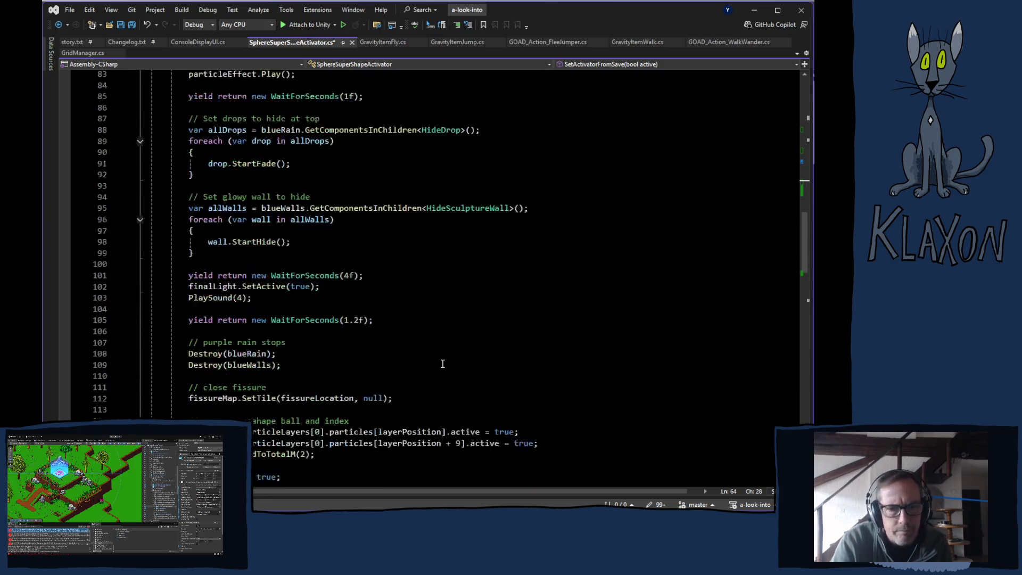
{"action": "scroll", "coordinate": [443, 364], "scroll_direction": "down", "scroll_amount": 9}
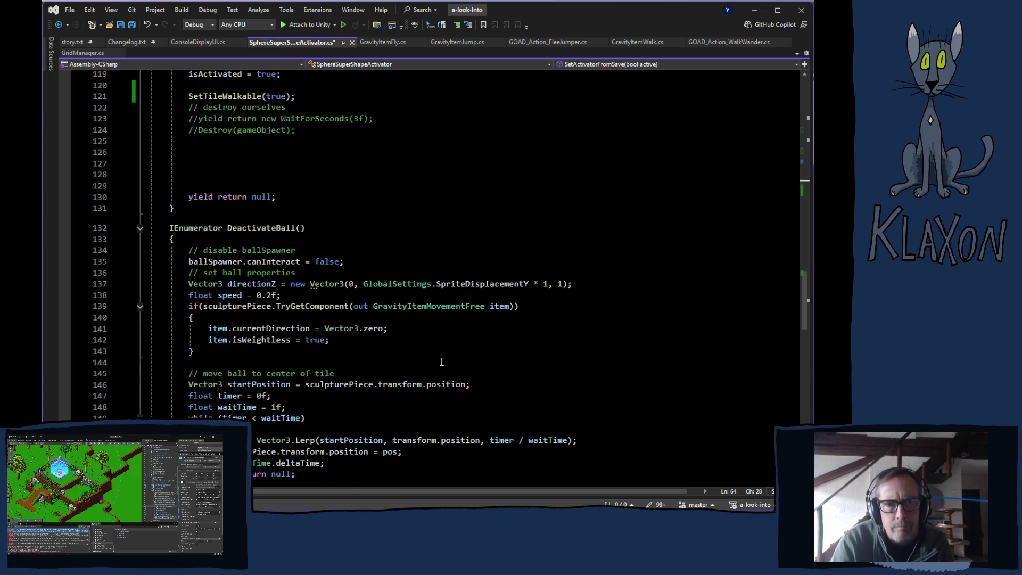
{"action": "scroll", "coordinate": [442, 362], "scroll_direction": "down", "scroll_amount": 13}
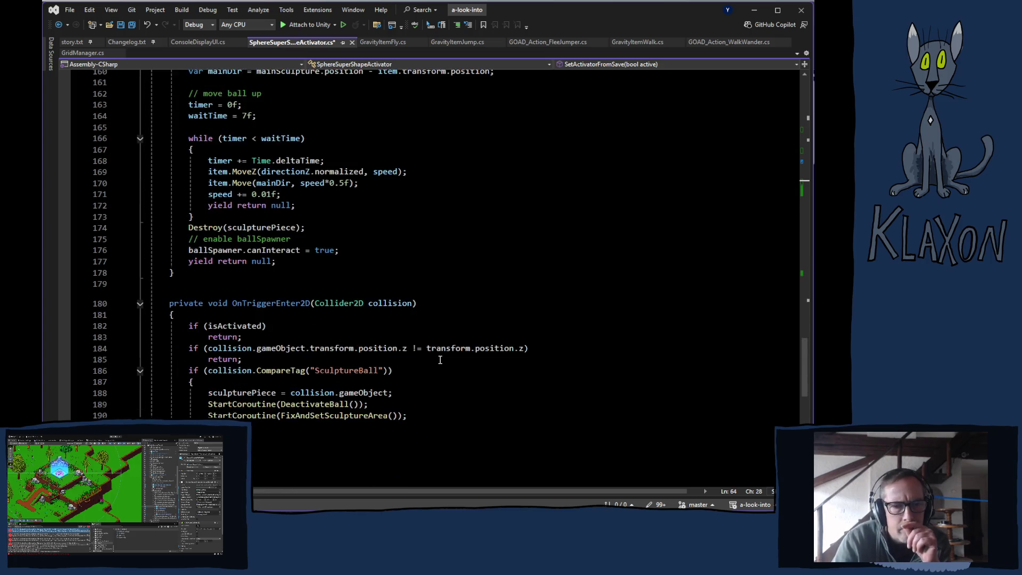
{"action": "scroll", "coordinate": [440, 360], "scroll_direction": "down", "scroll_amount": 6}
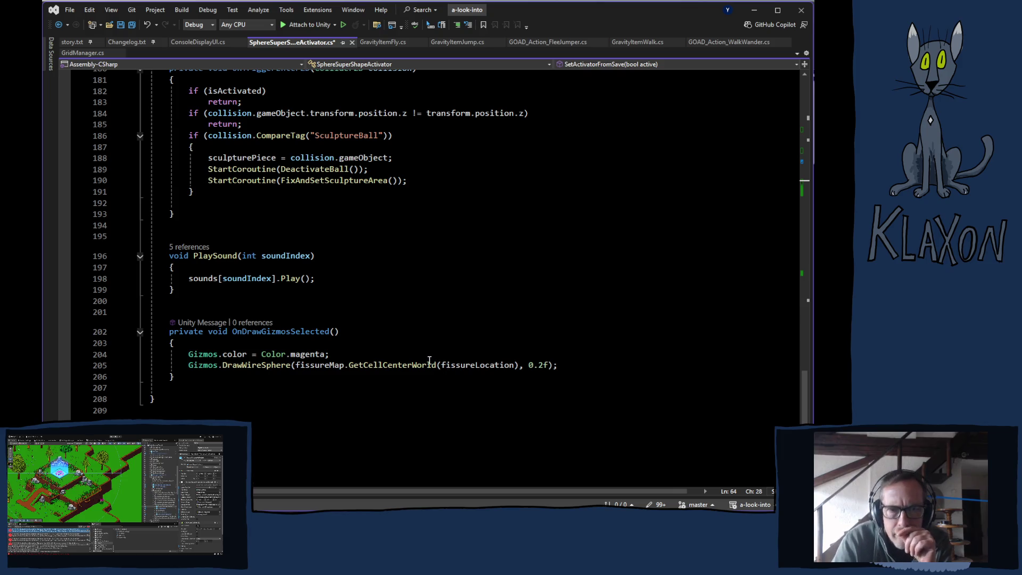
{"action": "scroll", "coordinate": [429, 359], "scroll_direction": "up", "scroll_amount": 12}
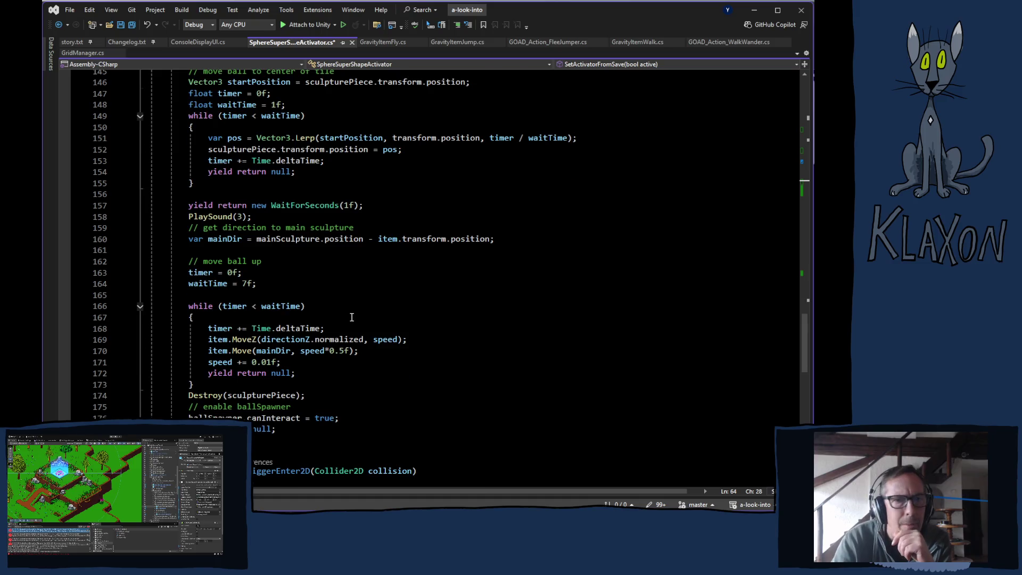
{"action": "scroll", "coordinate": [351, 318], "scroll_direction": "up", "scroll_amount": 5}
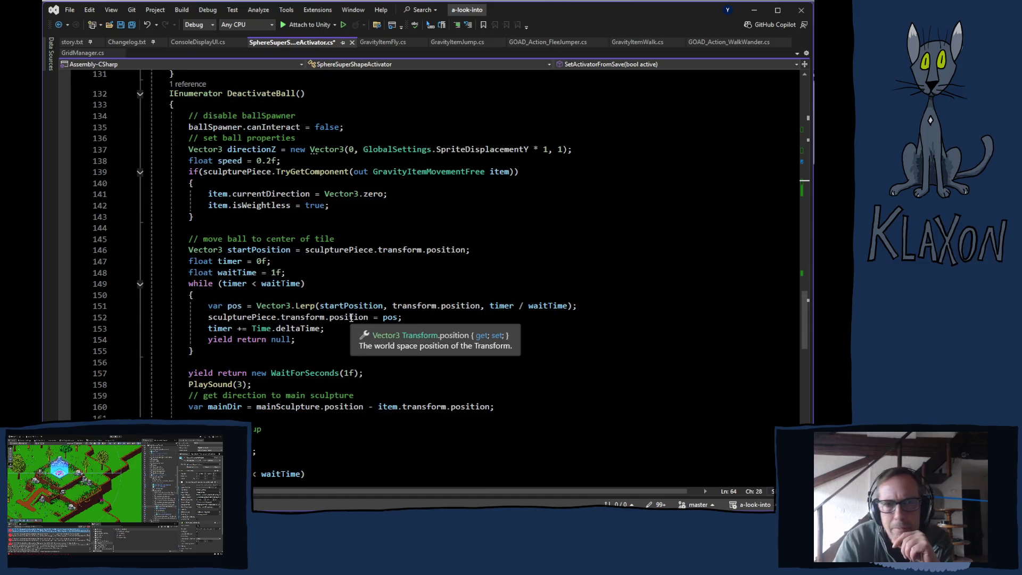
{"action": "scroll", "coordinate": [351, 317], "scroll_direction": "up", "scroll_amount": 6}
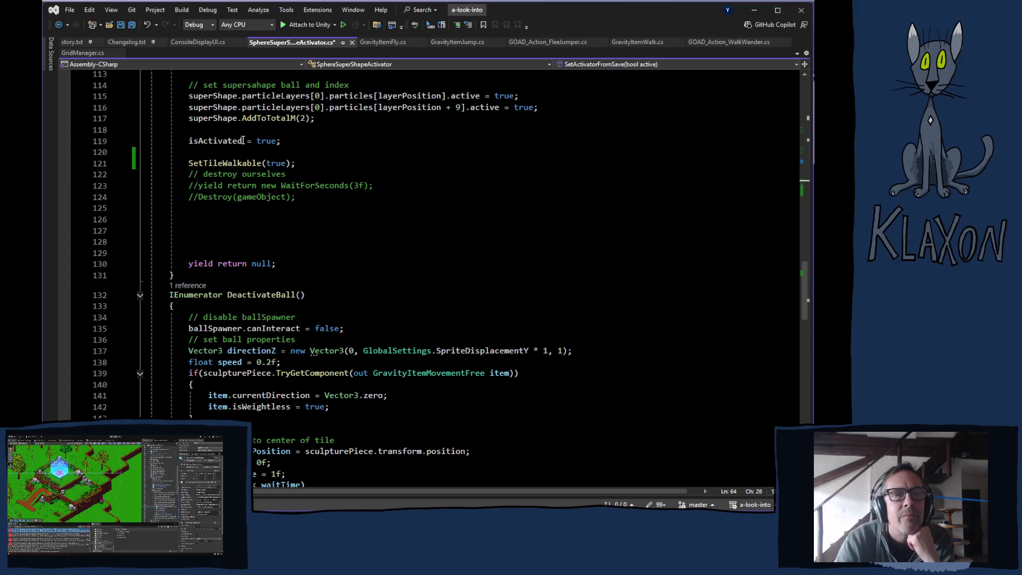
{"action": "scroll", "coordinate": [366, 235], "scroll_direction": "up", "scroll_amount": 7}
{"action": "scroll", "coordinate": [378, 235], "scroll_direction": "up", "scroll_amount": 7}
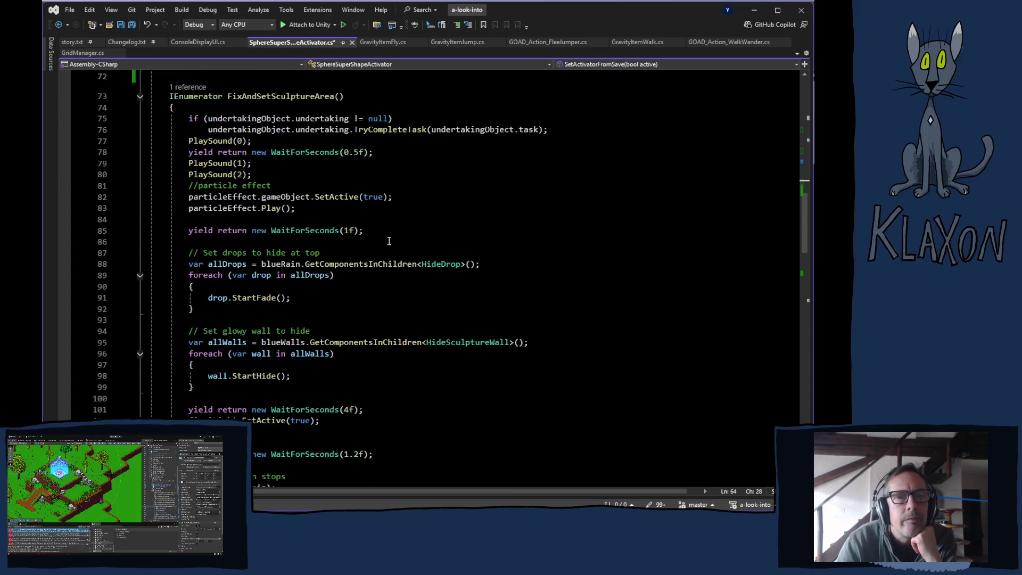
{"action": "scroll", "coordinate": [388, 239], "scroll_direction": "up", "scroll_amount": 7}
{"action": "scroll", "coordinate": [400, 255], "scroll_direction": "up", "scroll_amount": 2}
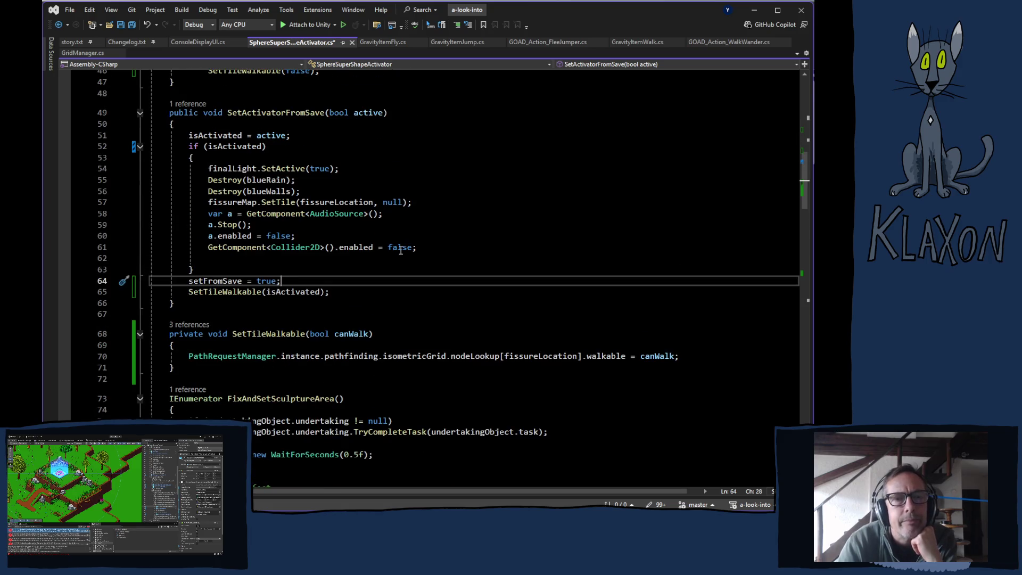
{"action": "scroll", "coordinate": [401, 251], "scroll_direction": "up", "scroll_amount": 7}
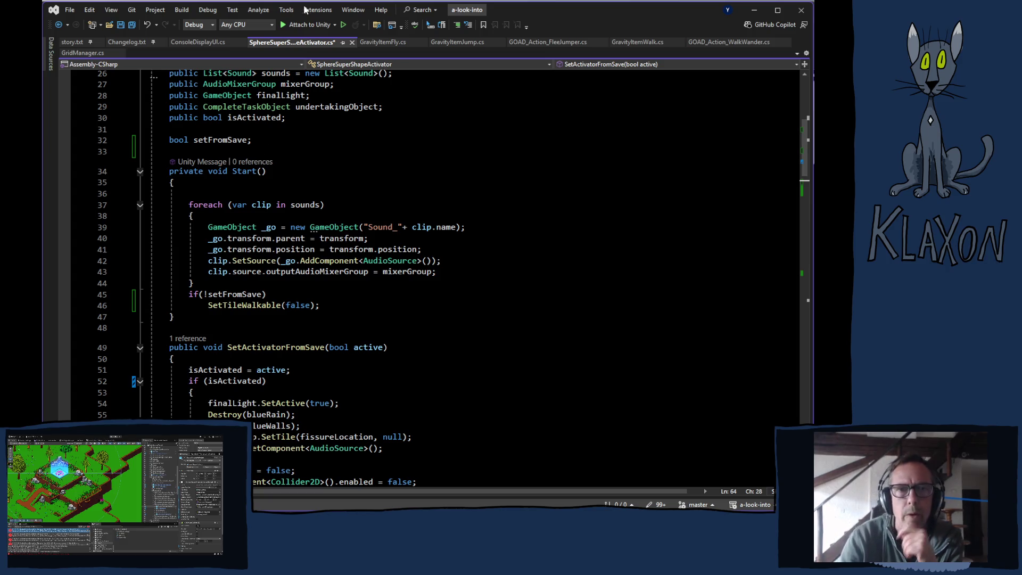
Save SphereSuperShapeActivator.cs and switch to Unity so it recompiles
{"action": "key", "text": "ctrl+s"}
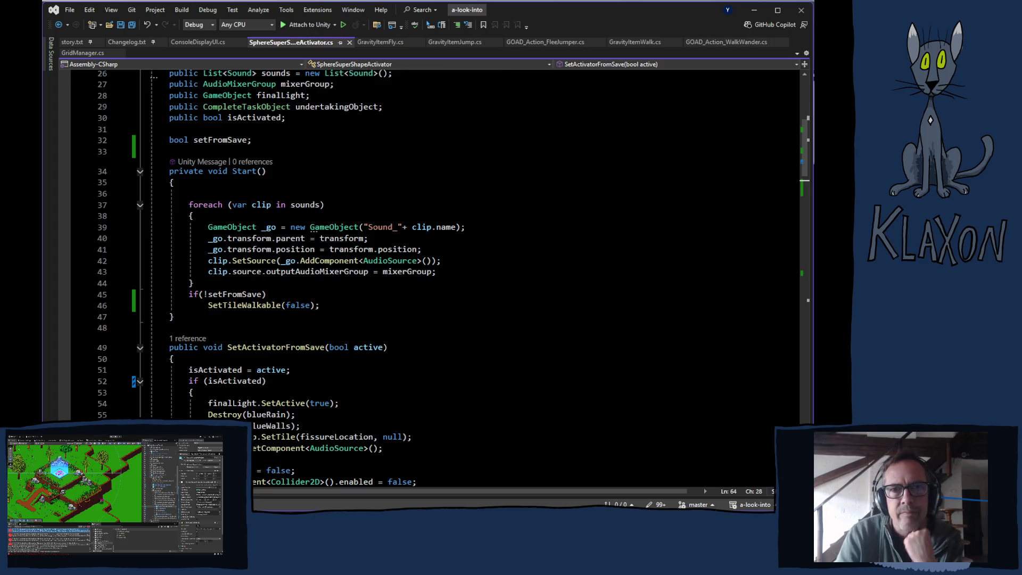
{"action": "key", "text": "alt+Tab"}
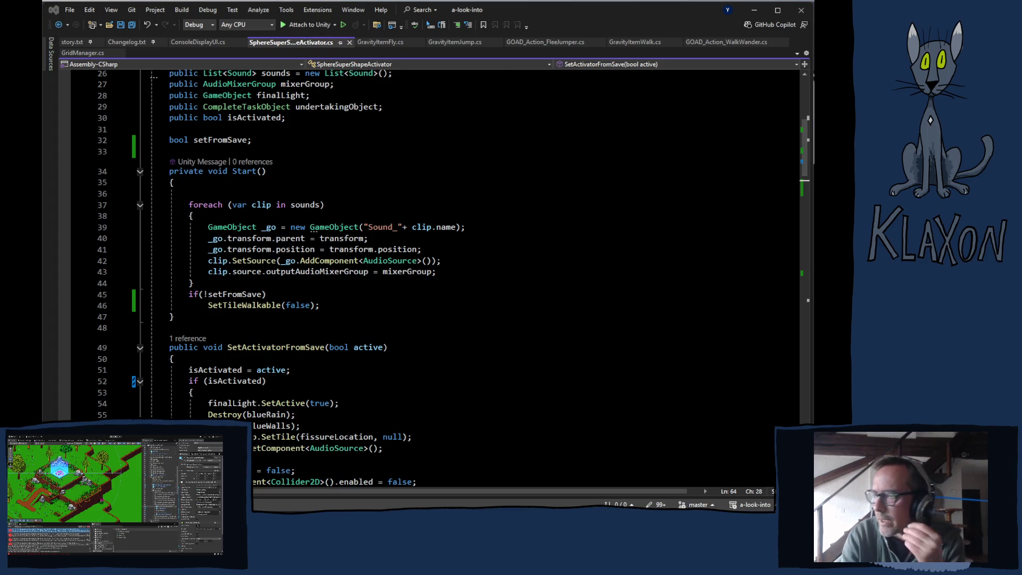
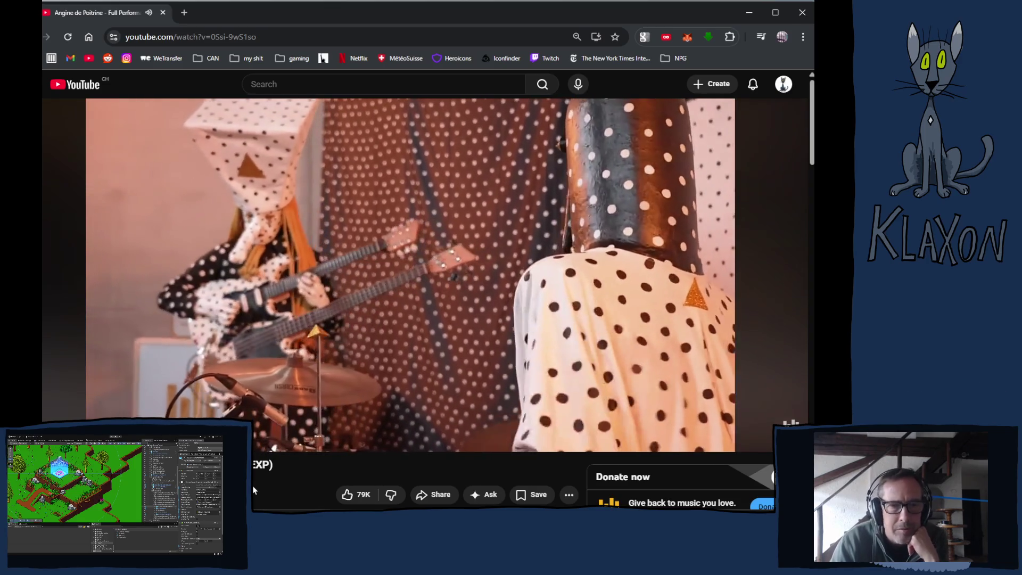
Return to Unity's Game view showing the 'A look into...' version 0.06.11 title menu
{"action": "mouse_move", "coordinate": [242, 398]}
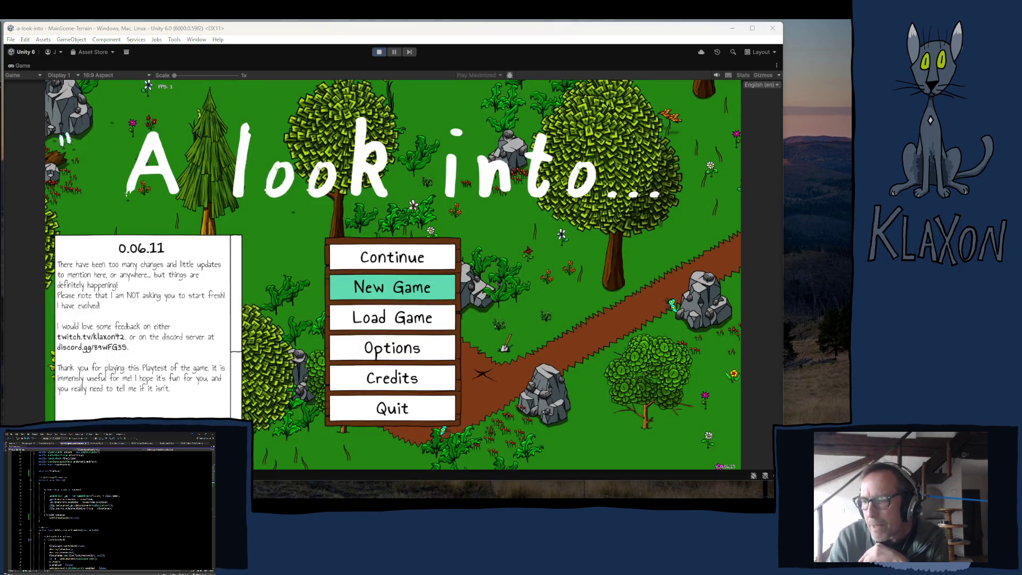
Open the Console twice to review the runtime errors, closing it each time
{"action": "key", "text": "ctrl+shift+c"}
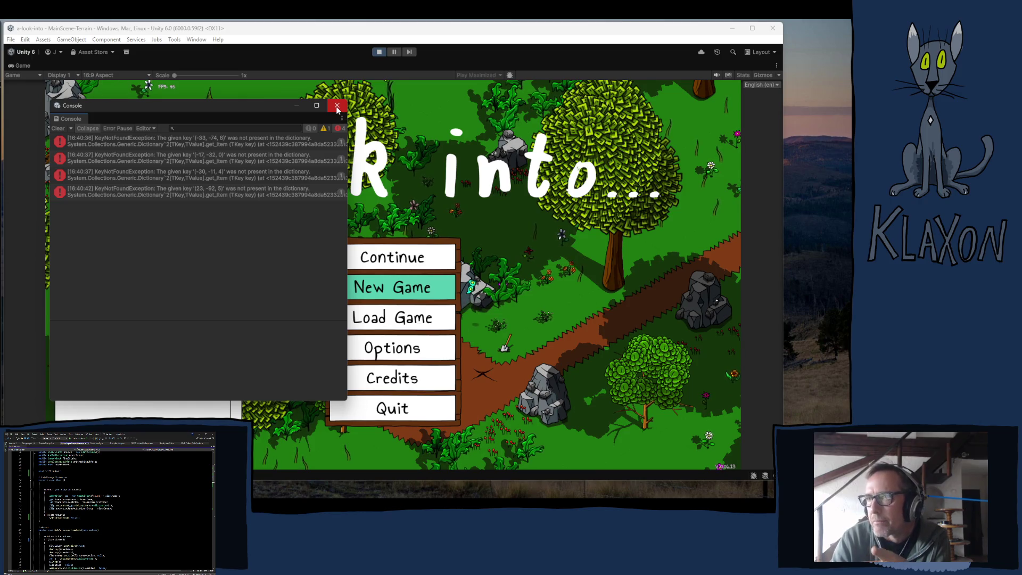
{"action": "left_click", "coordinate": [336, 106]}
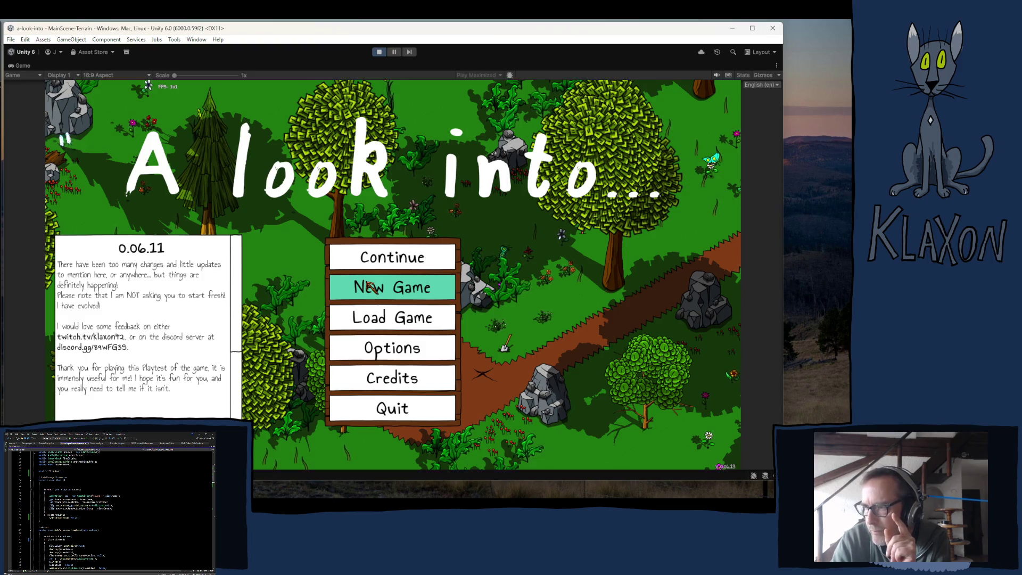
{"action": "key", "text": "ctrl+shift+c"}
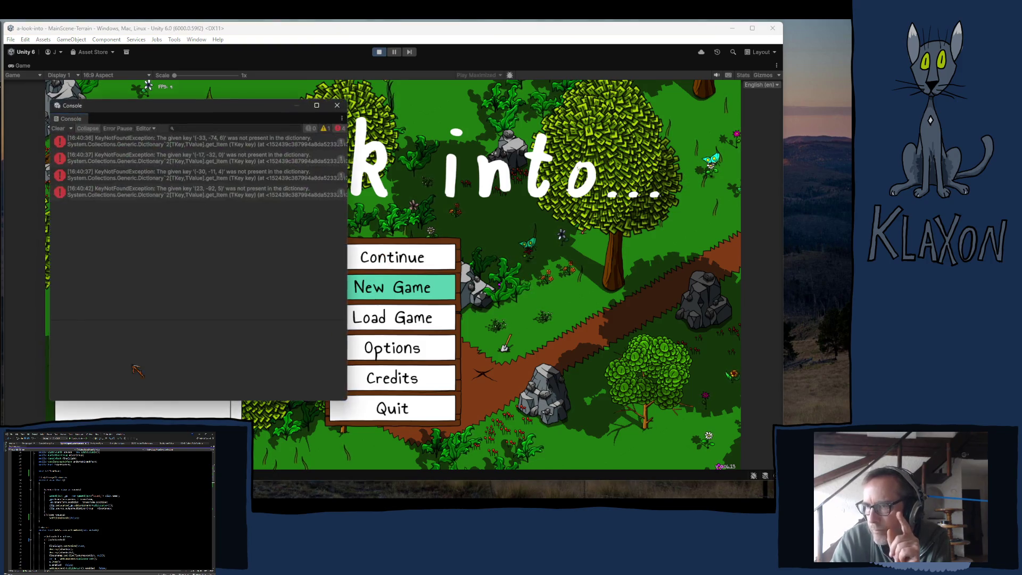
{"action": "left_click", "coordinate": [337, 106]}
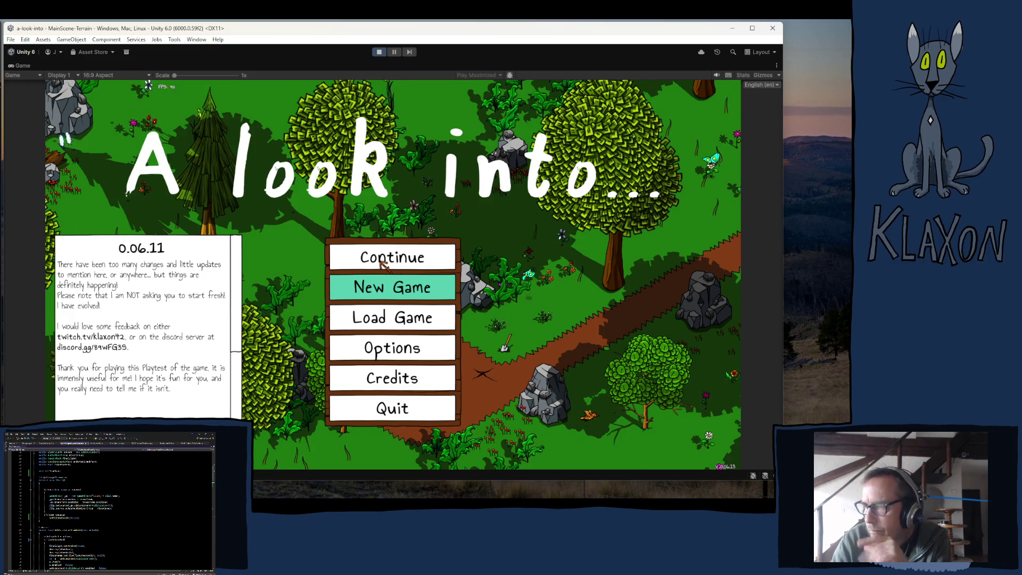
Start a New Game, accept the character, and pause the running game
{"action": "left_click", "coordinate": [367, 288]}
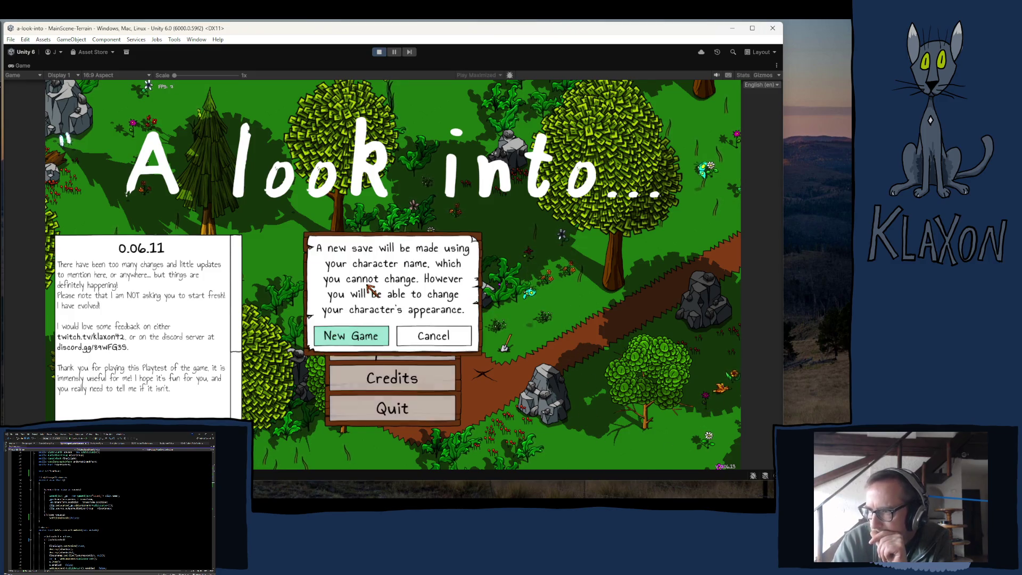
{"action": "left_click", "coordinate": [357, 333]}
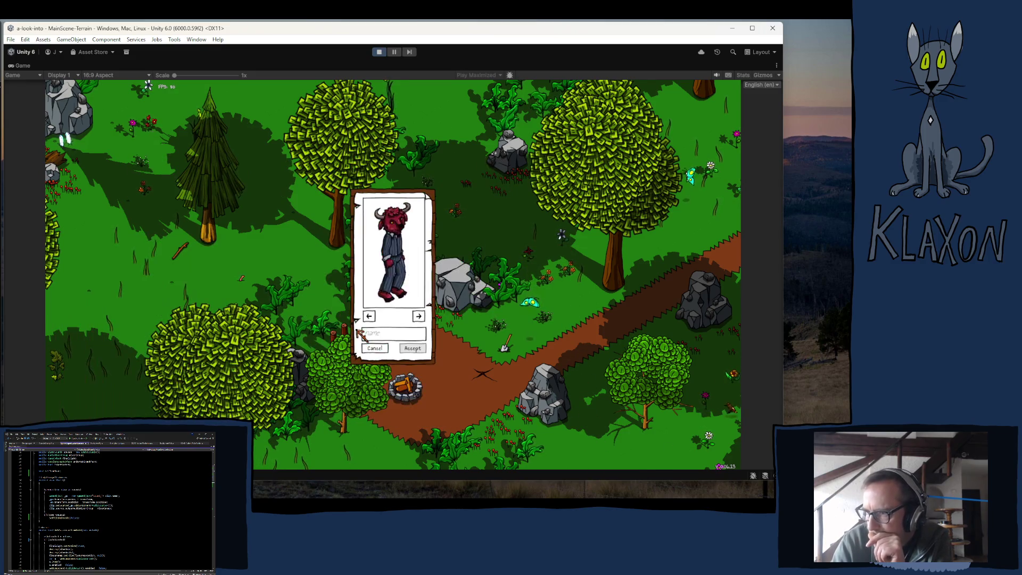
{"action": "left_click", "coordinate": [411, 348]}
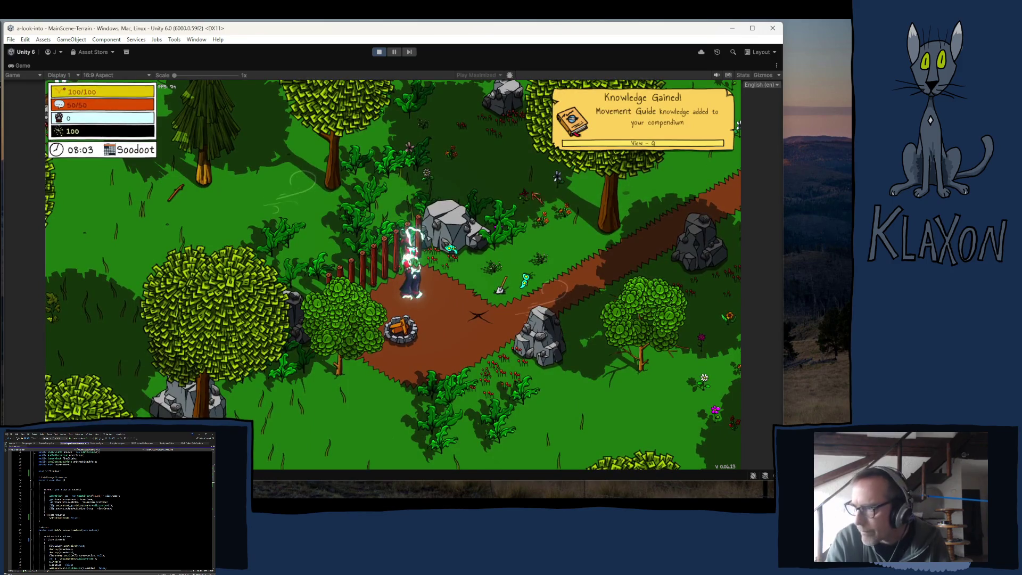
{"action": "key", "text": "Escape"}
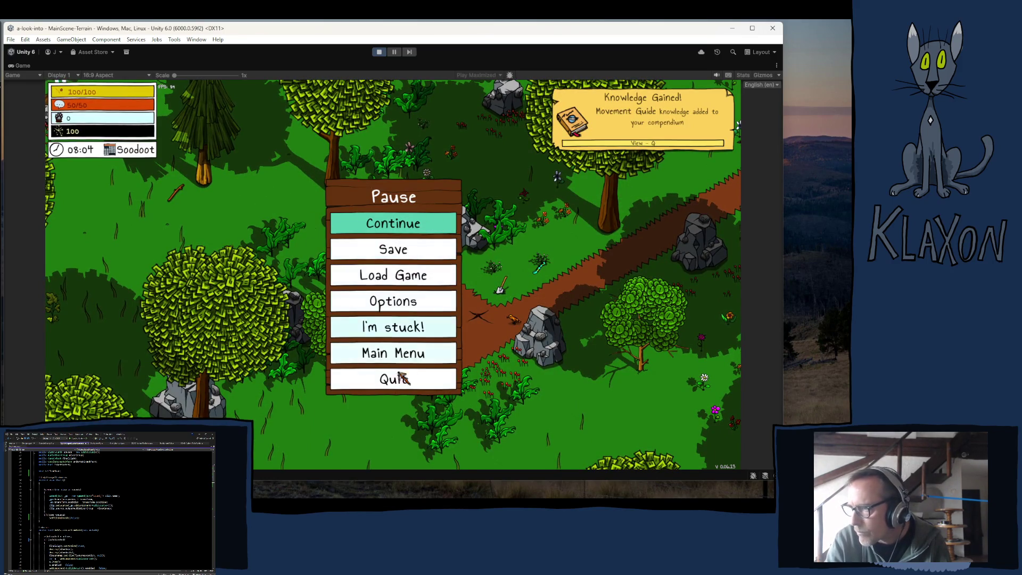
Quit to the Main Menu with Continue, then open the console showing KeyNotFoundException errors
{"action": "left_click", "coordinate": [400, 354]}
{"action": "left_click", "coordinate": [366, 342]}
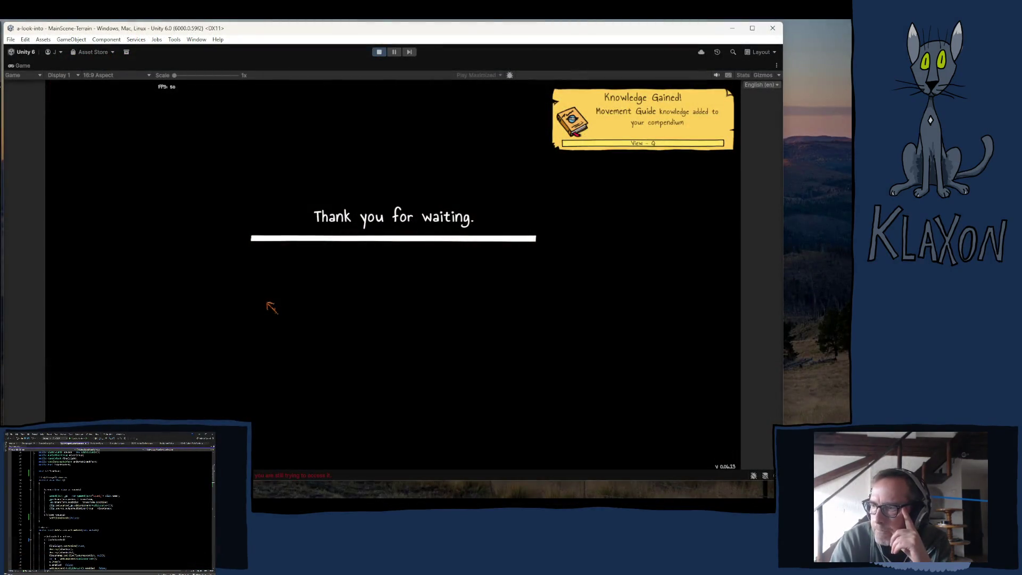
{"action": "key", "text": "ctrl+shift+c"}
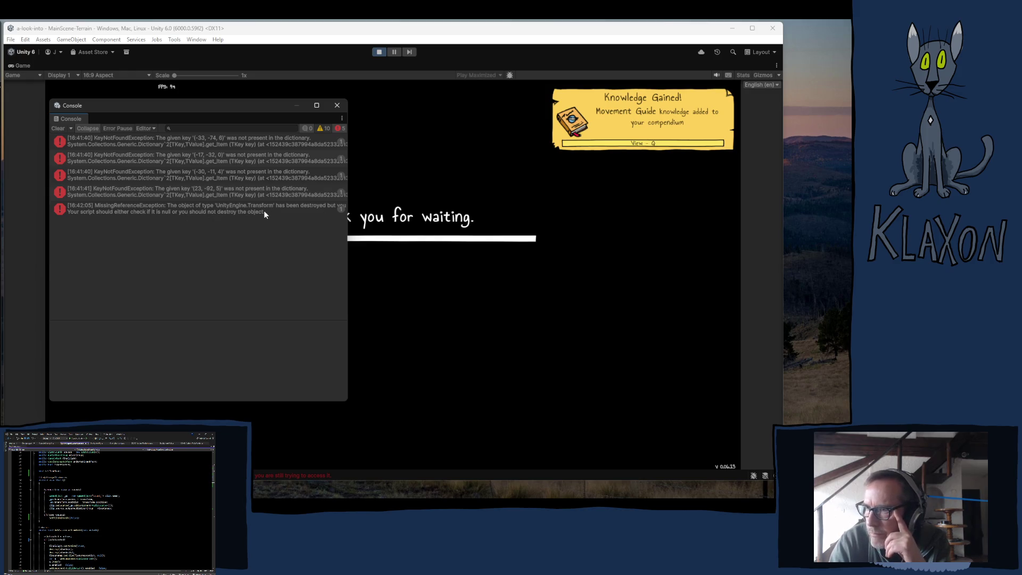
Close the console and stop play mode, returning to the MainScene-Terrain scene
{"action": "left_click", "coordinate": [337, 106]}
{"action": "left_click", "coordinate": [380, 52]}
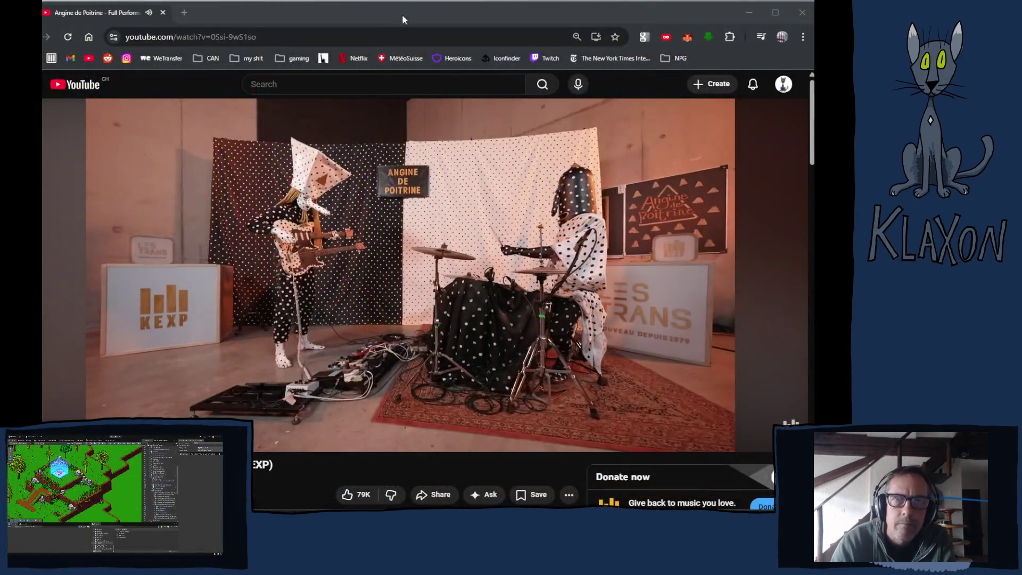
Leave Unity and bring Discord's #media channel with posted videos to the front
{"action": "left_click", "coordinate": [408, 9]}
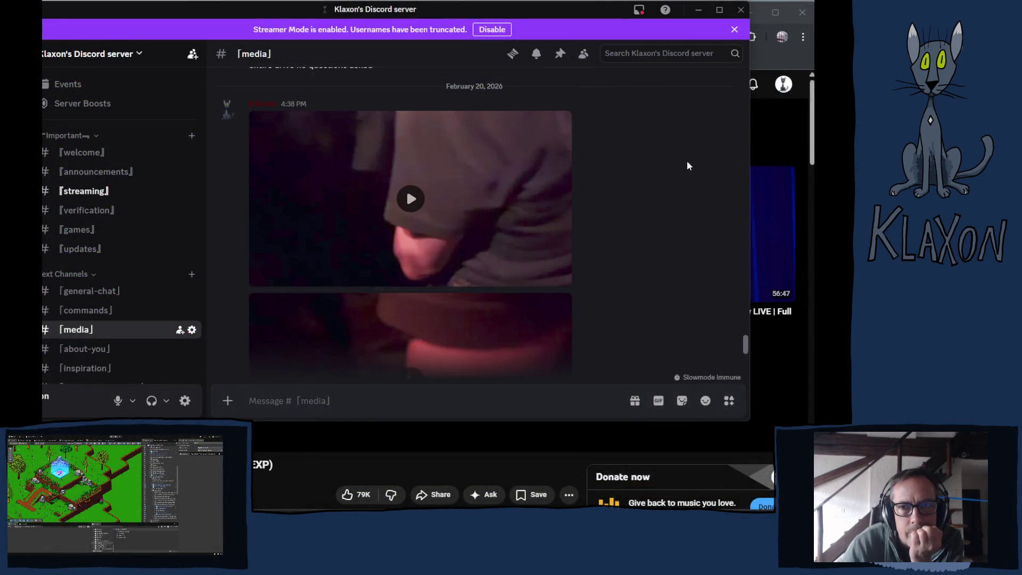
Watch the first #media concert video full screen until it ends
{"action": "left_click", "coordinate": [434, 213]}
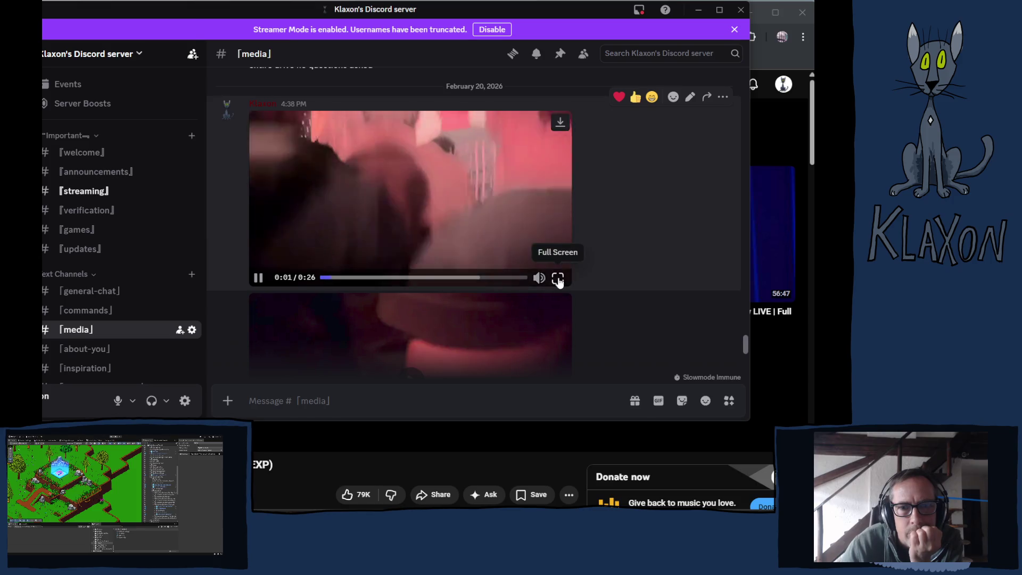
{"action": "left_click", "coordinate": [558, 279]}
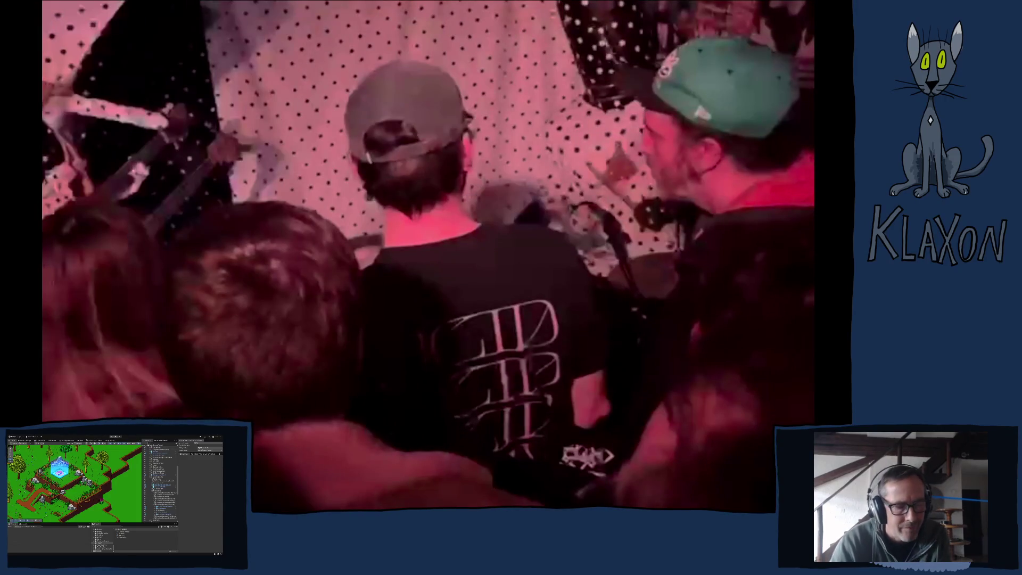
{"action": "key", "text": "Escape"}
Watch the next video full screen, pause and exit it, then close Discord
{"action": "scroll", "coordinate": [373, 256], "scroll_direction": "down", "scroll_amount": 3}
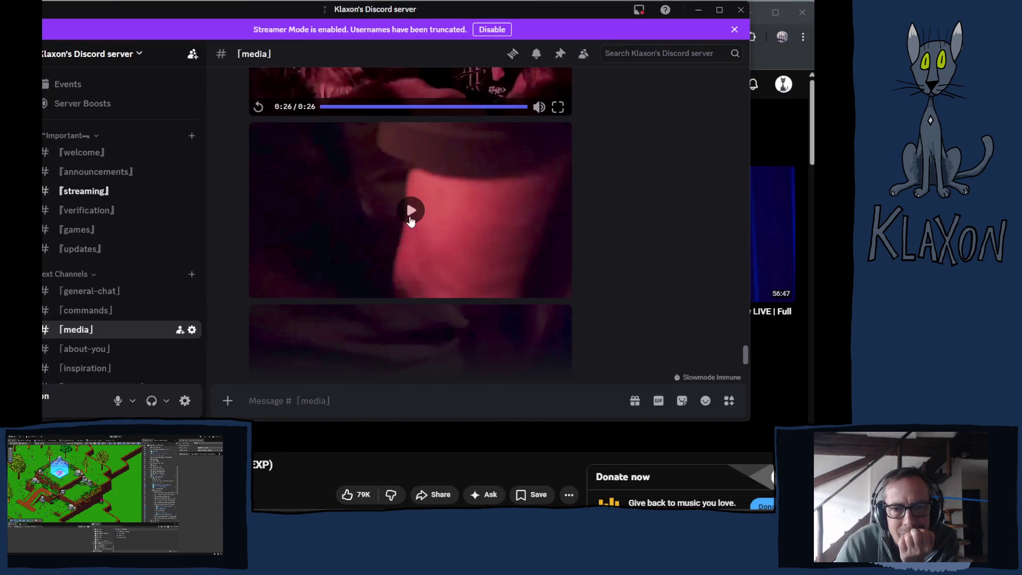
{"action": "left_click", "coordinate": [411, 213]}
{"action": "left_click", "coordinate": [557, 288]}
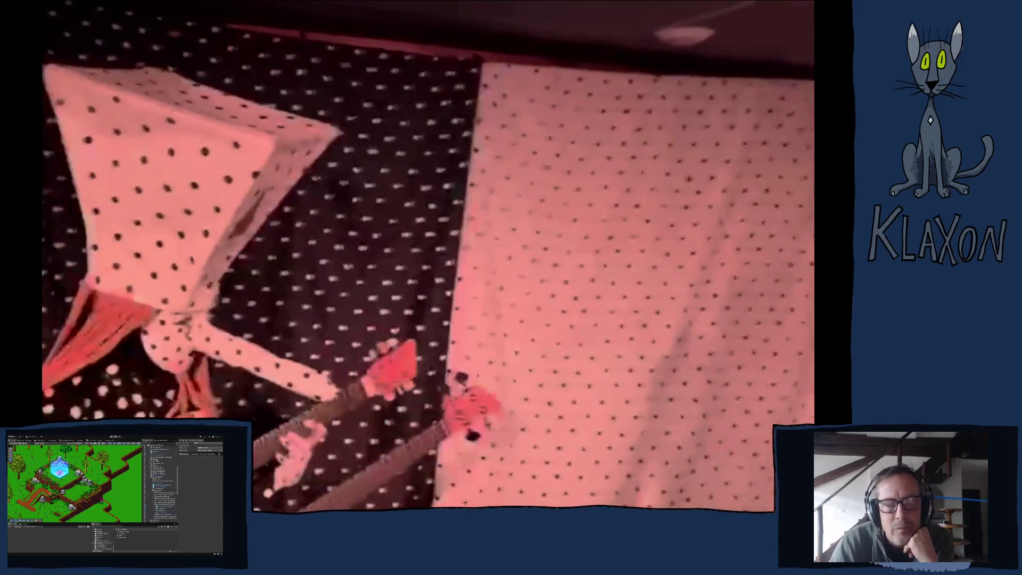
{"action": "key", "text": "space"}
{"action": "key", "text": "Escape"}
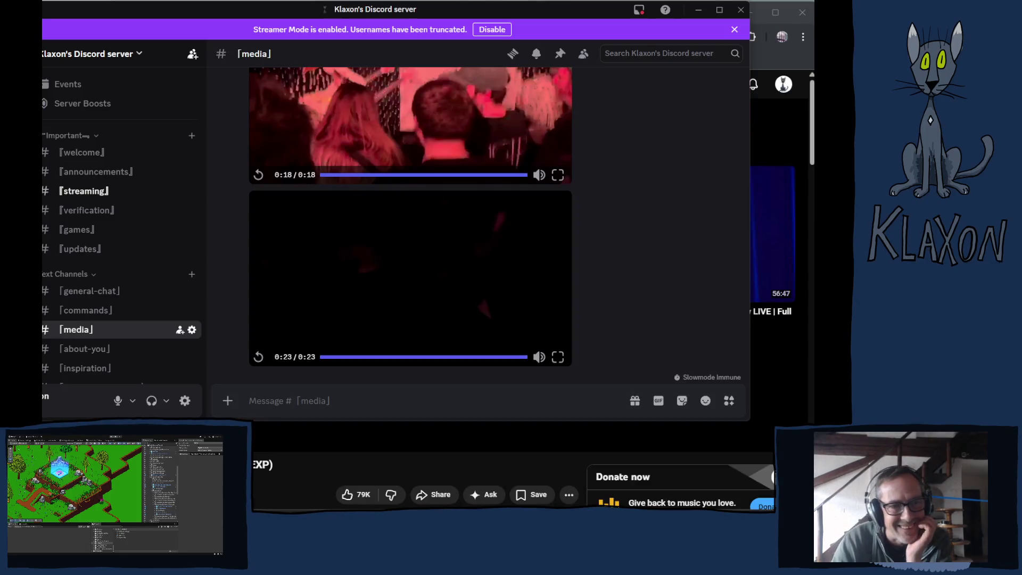
{"action": "scroll", "coordinate": [476, 292], "scroll_direction": "up", "scroll_amount": 5}
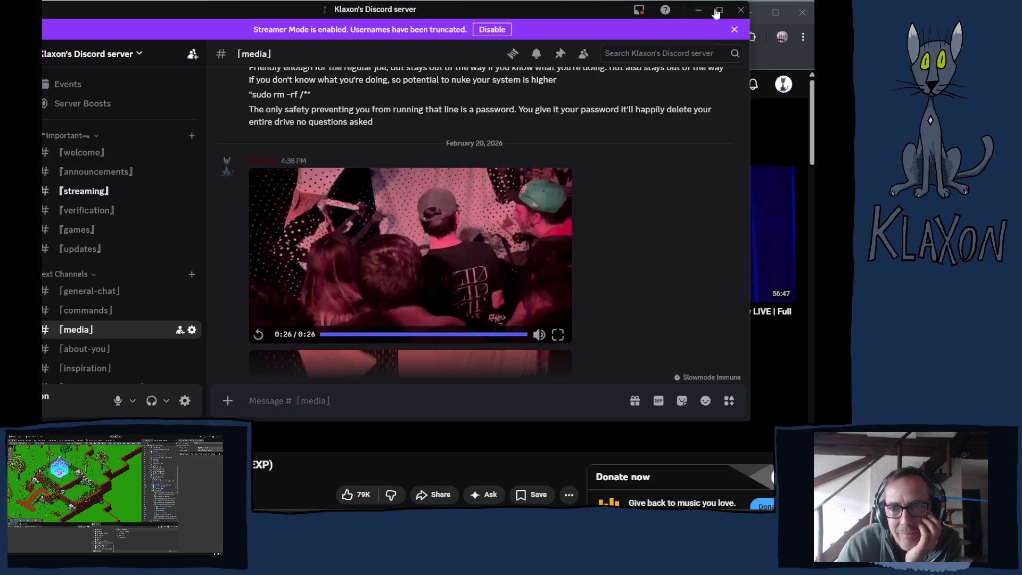
{"action": "left_click", "coordinate": [739, 10]}
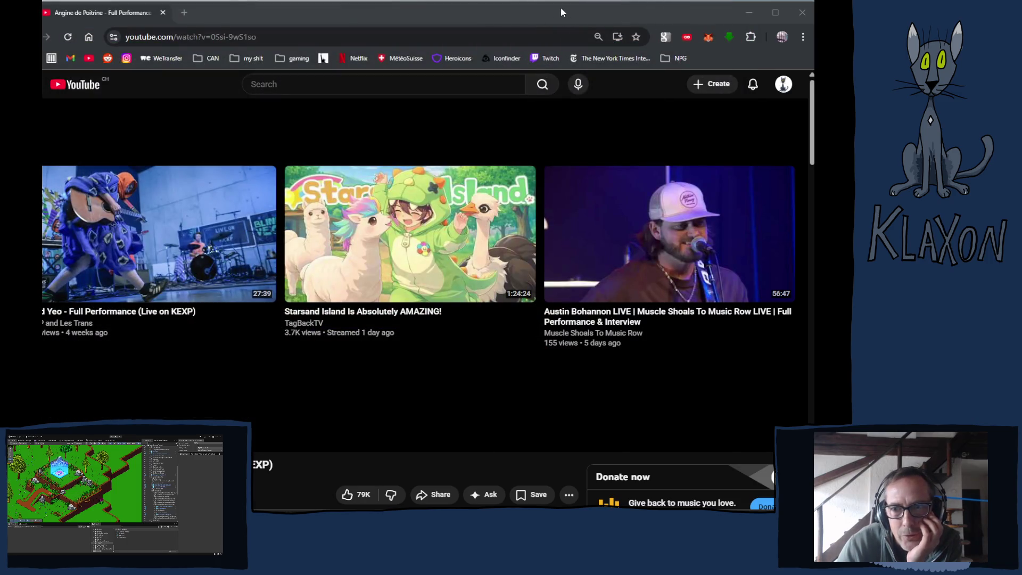
Focus the browser and go to the YouTube home page
{"action": "left_click", "coordinate": [462, 9]}
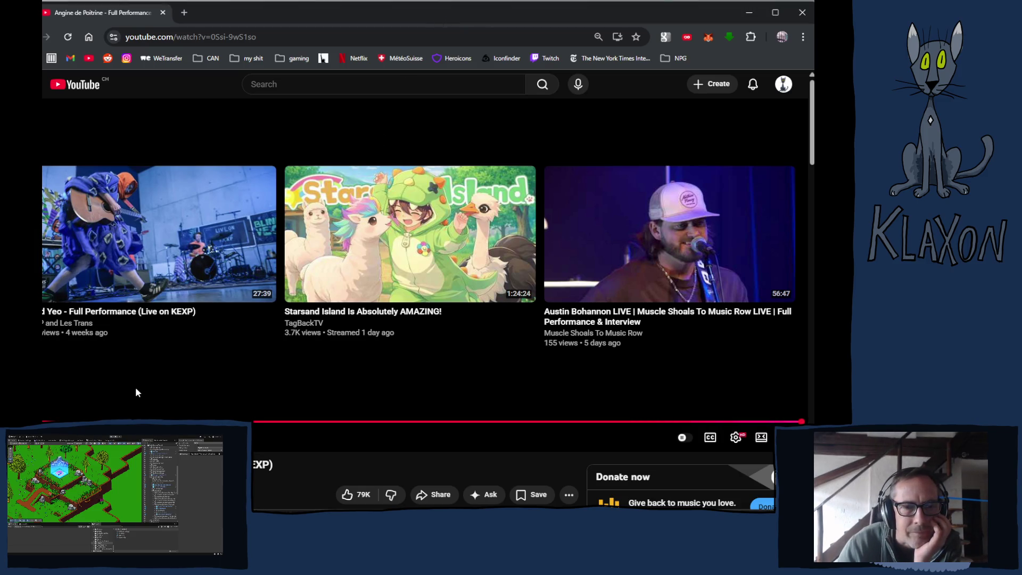
{"action": "scroll", "coordinate": [135, 388], "scroll_direction": "down", "scroll_amount": 5}
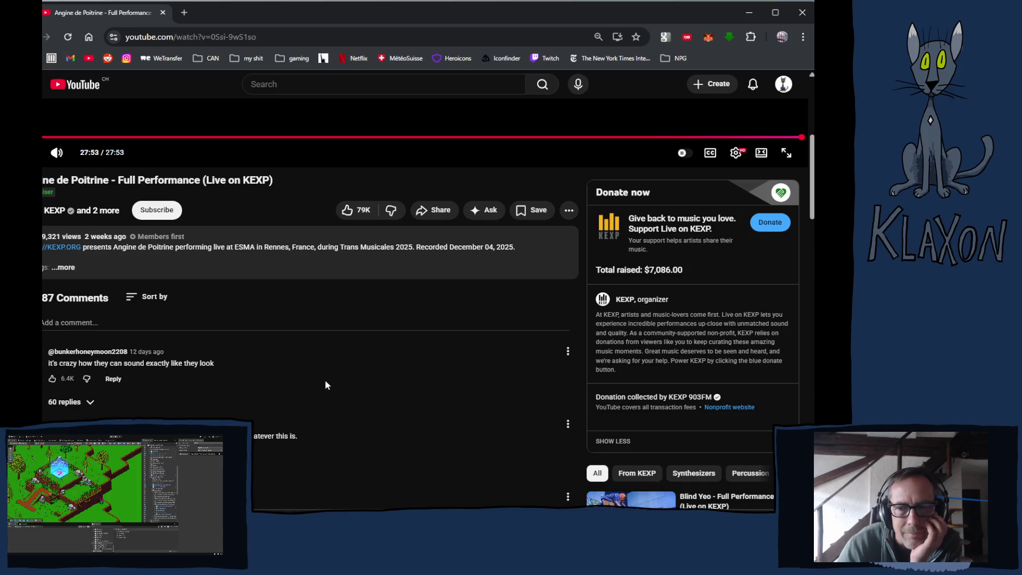
{"action": "scroll", "coordinate": [349, 379], "scroll_direction": "down", "scroll_amount": 3}
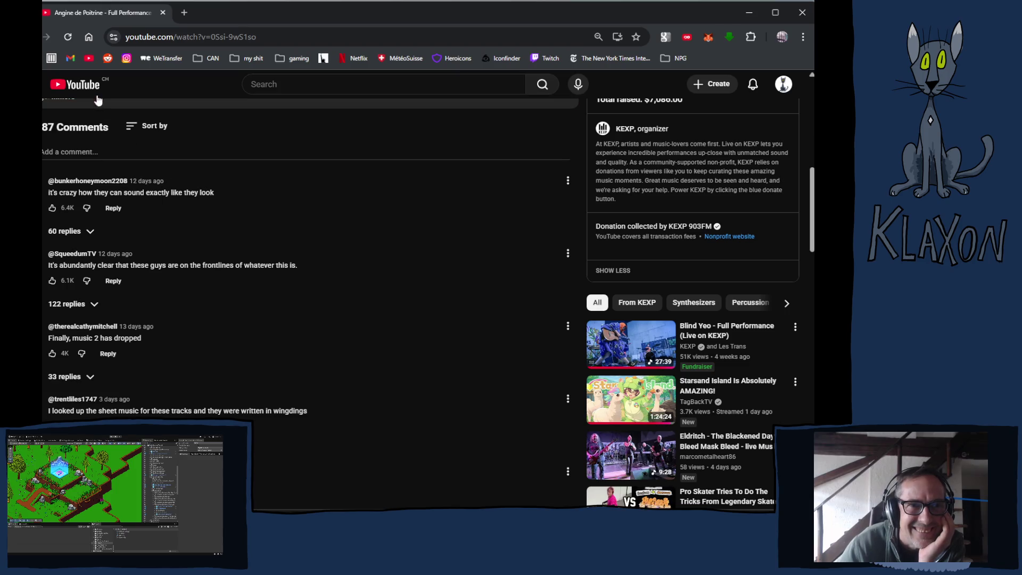
{"action": "left_click", "coordinate": [64, 85]}
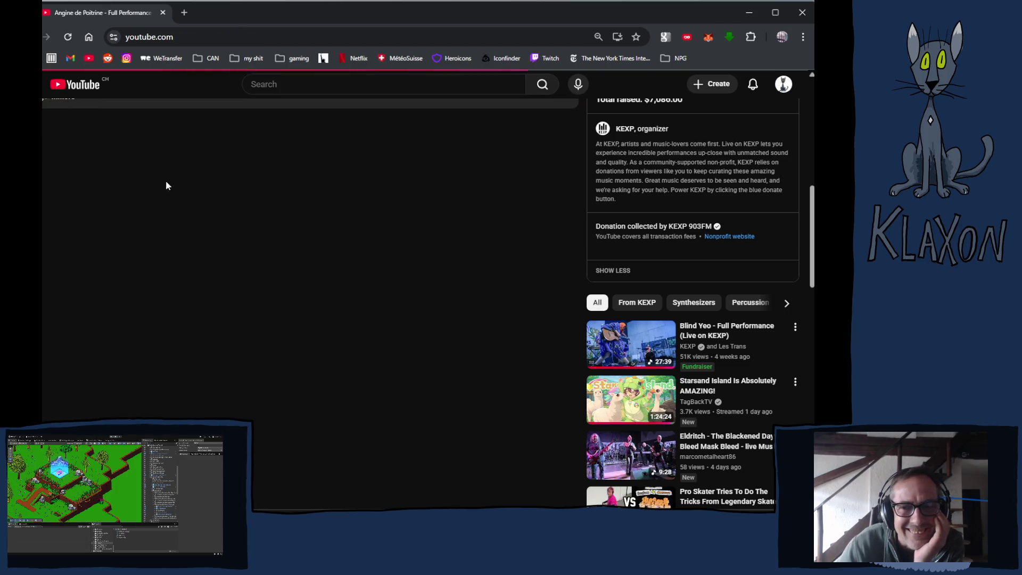
Open the saved playlists and Play all on the private 'tfs' playlist
{"action": "scroll", "coordinate": [282, 310], "scroll_direction": "down", "scroll_amount": 2}
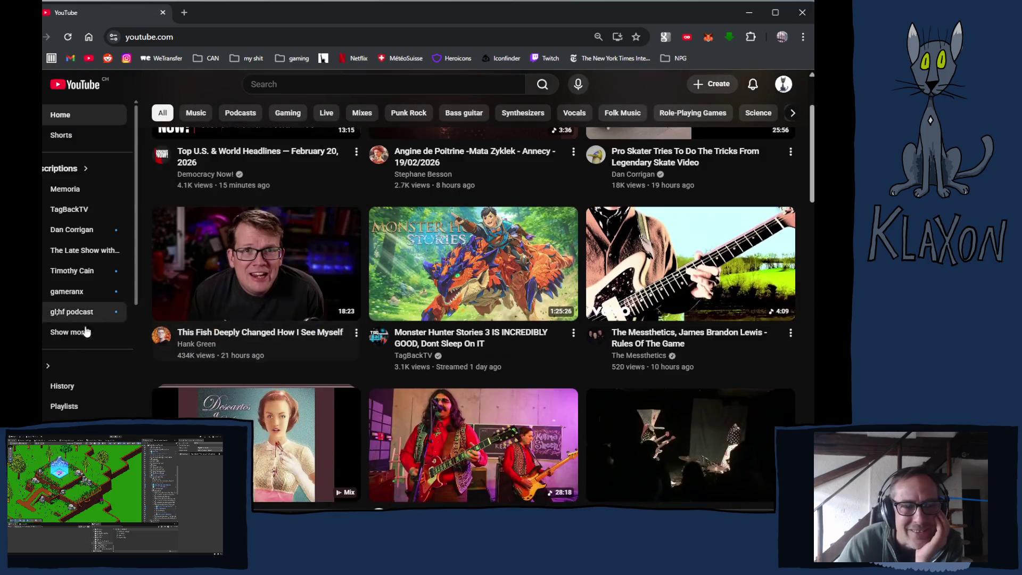
{"action": "left_click", "coordinate": [58, 407]}
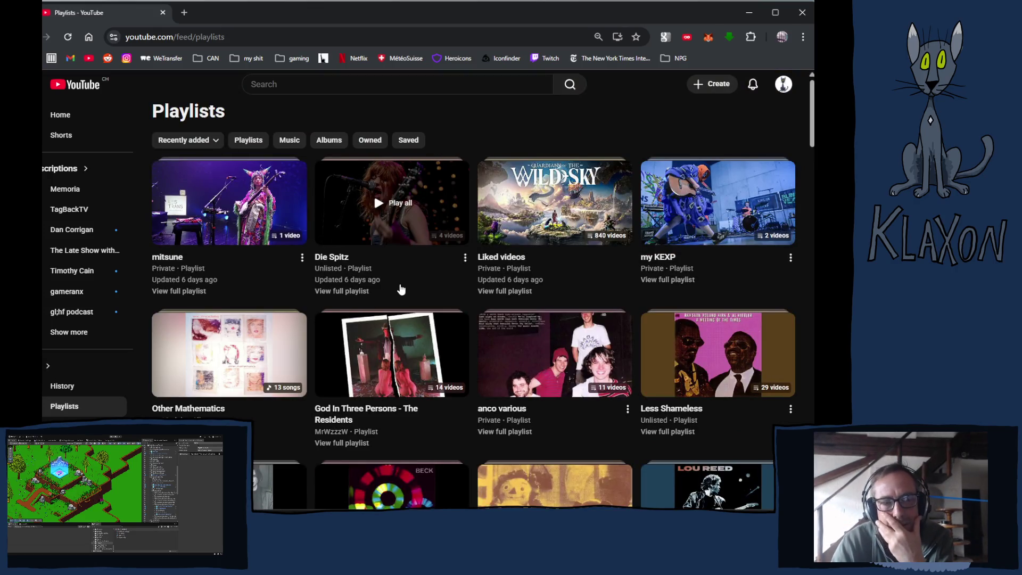
{"action": "scroll", "coordinate": [401, 290], "scroll_direction": "down", "scroll_amount": 4}
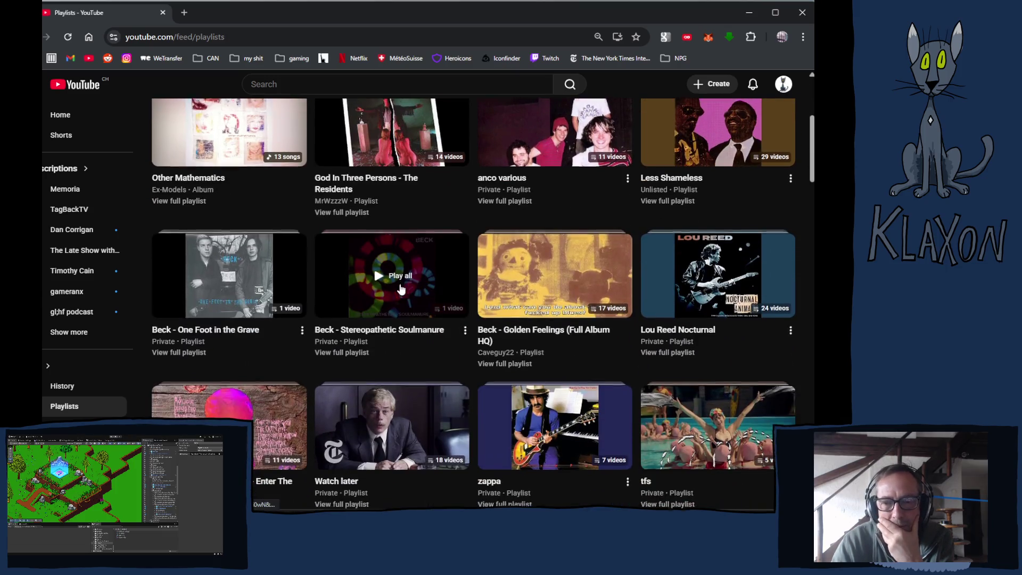
{"action": "scroll", "coordinate": [402, 289], "scroll_direction": "down", "scroll_amount": 3}
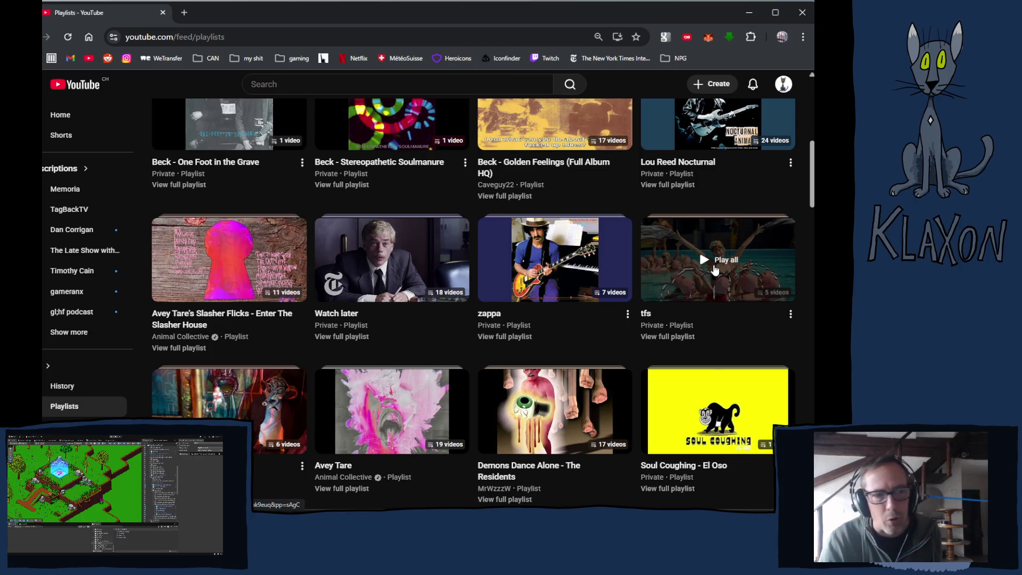
{"action": "left_click", "coordinate": [715, 270]}
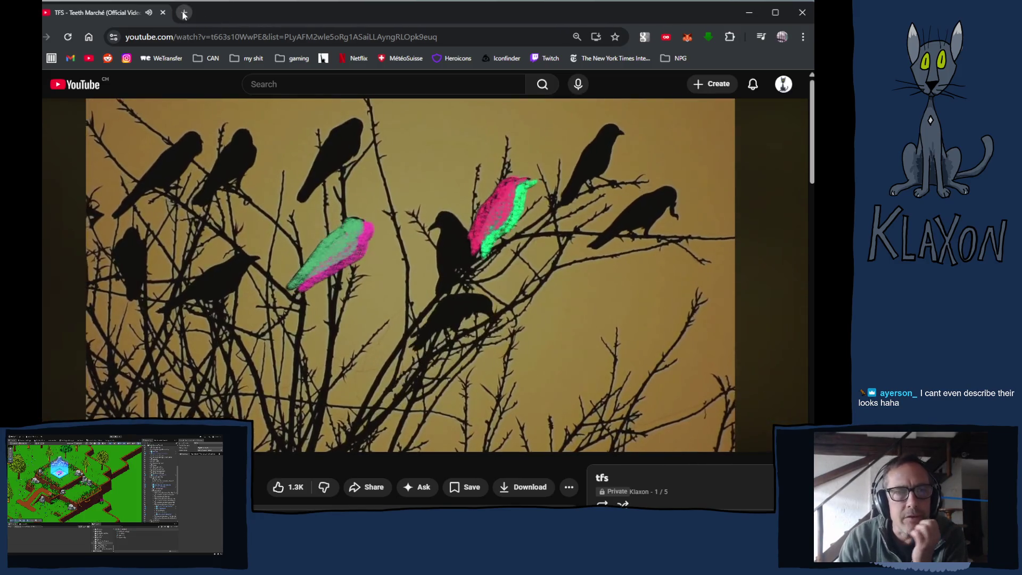
{"action": "left_click", "coordinate": [184, 12]}
Search Google for 'the residents' and switch to image results
{"action": "left_click", "coordinate": [159, 37]}
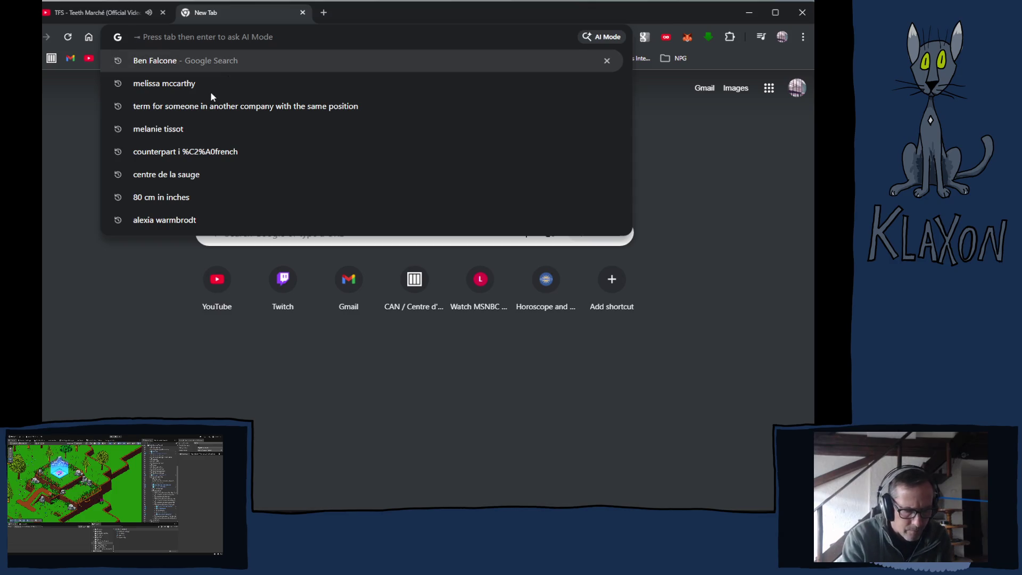
{"action": "type", "text": "the residents"}
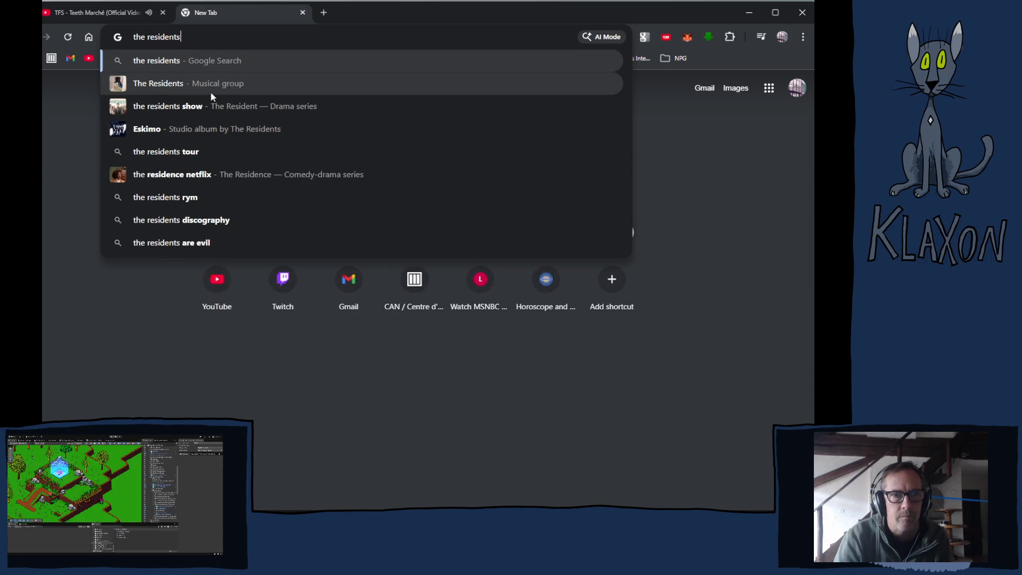
{"action": "key", "text": "Return"}
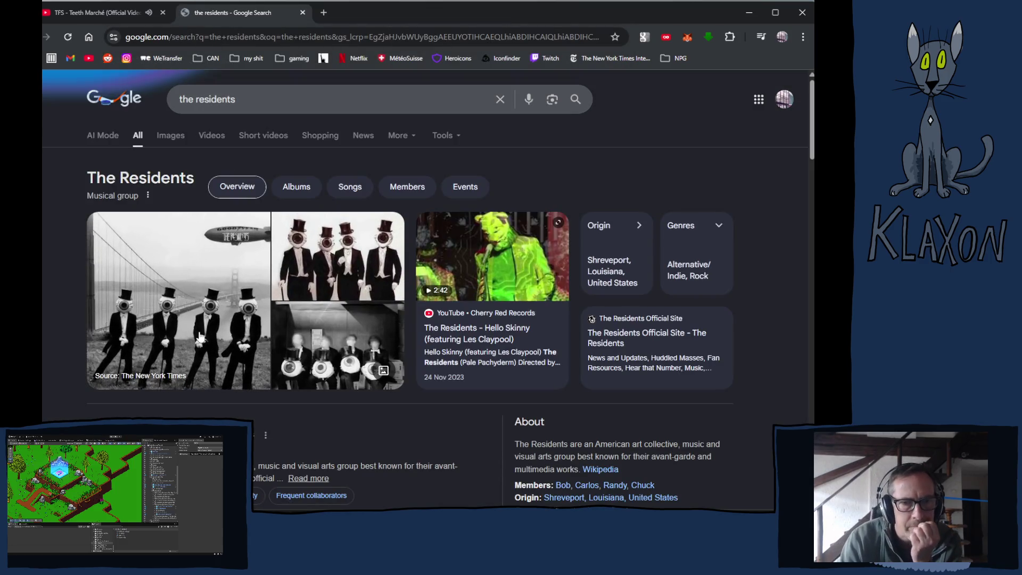
{"action": "left_click", "coordinate": [170, 136]}
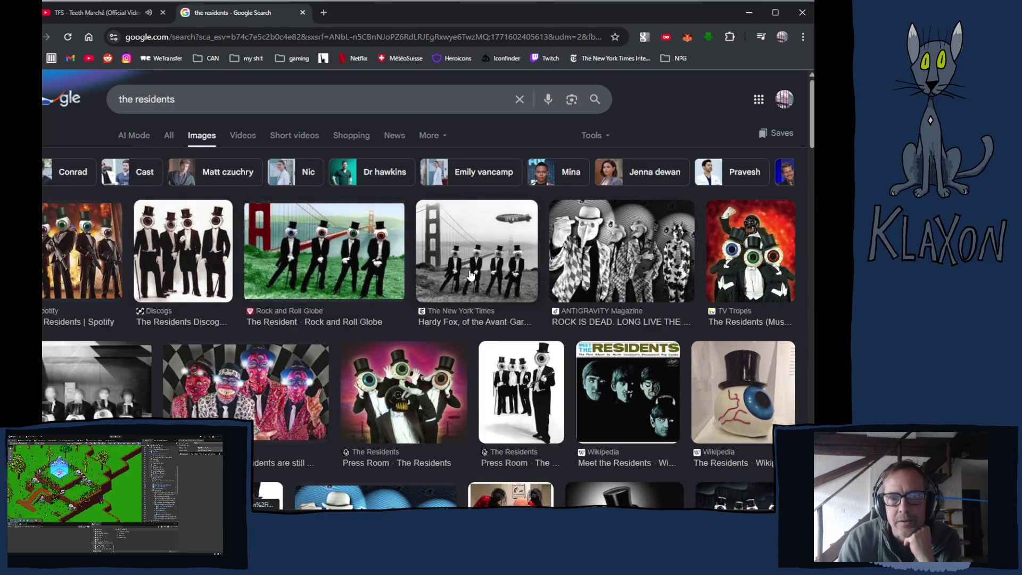
Preview The Economist band photo and the TV Tropes eyeball image
{"action": "scroll", "coordinate": [471, 275], "scroll_direction": "down", "scroll_amount": 1}
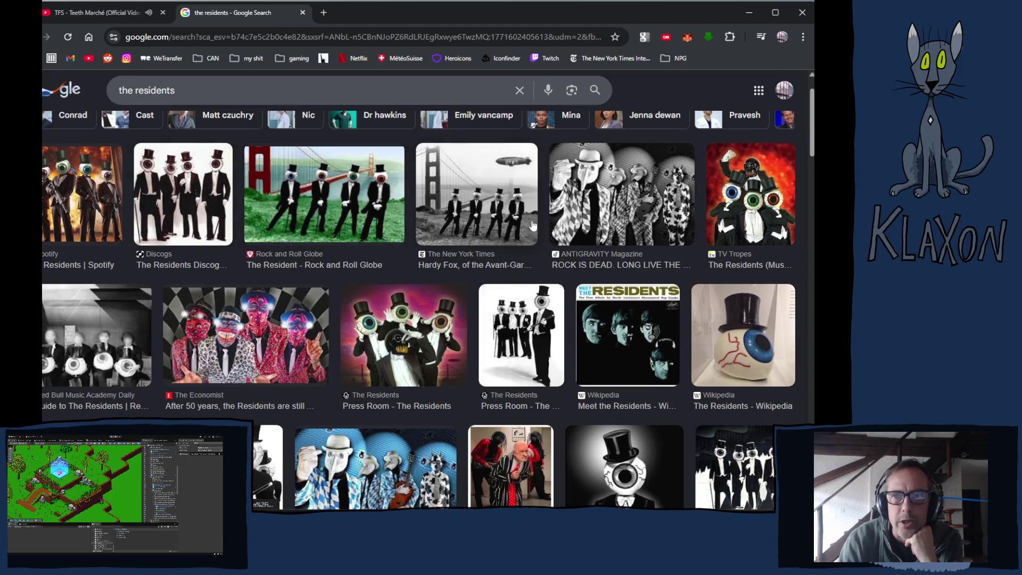
{"action": "scroll", "coordinate": [318, 254], "scroll_direction": "down", "scroll_amount": 2}
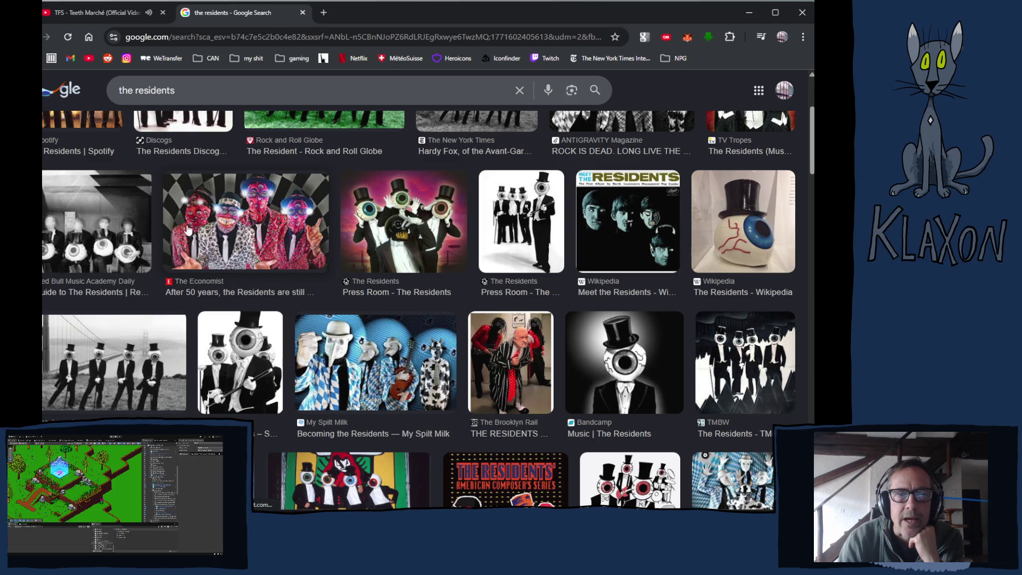
{"action": "left_click", "coordinate": [234, 232]}
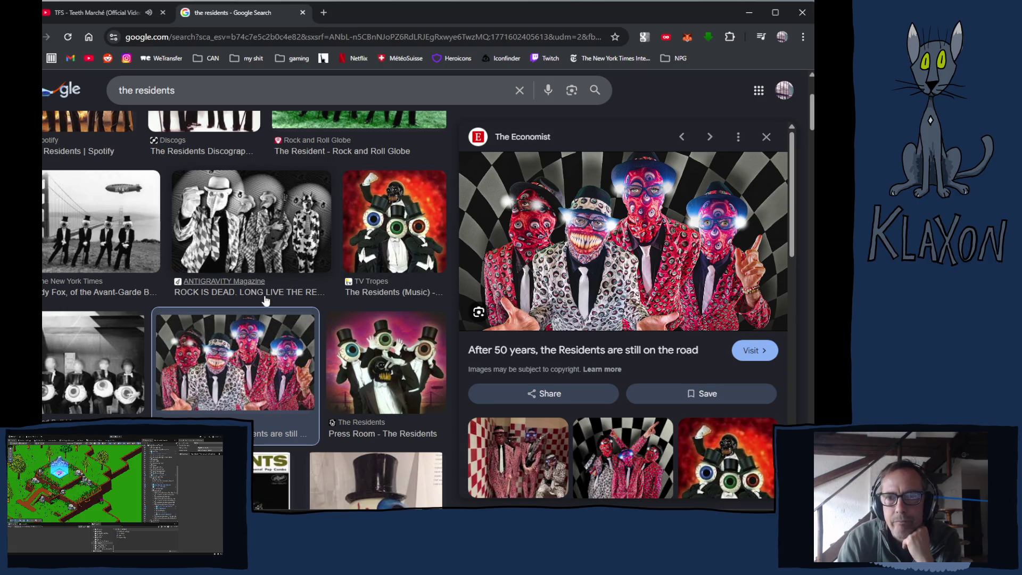
{"action": "left_click", "coordinate": [414, 243]}
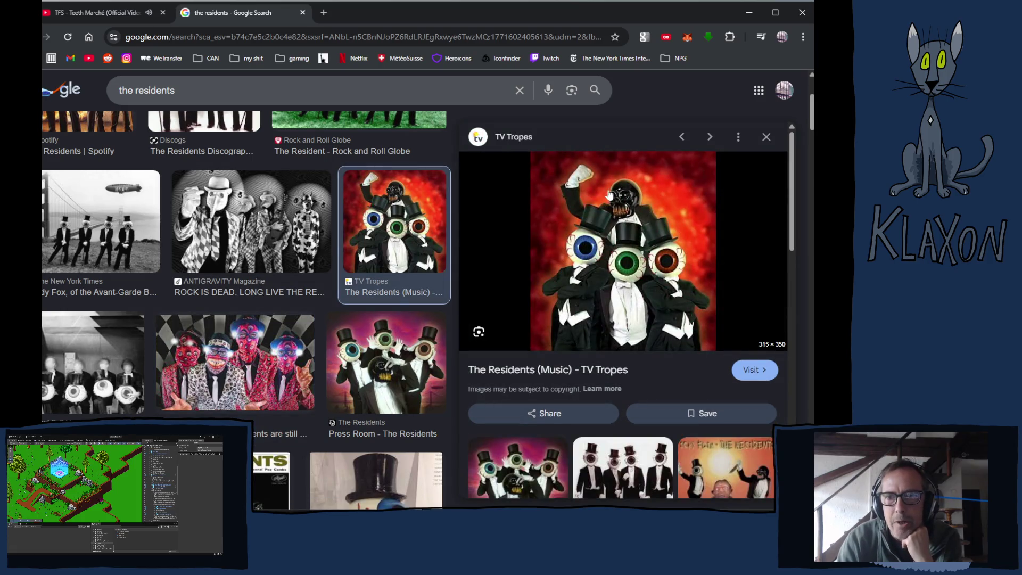
{"action": "scroll", "coordinate": [183, 347], "scroll_direction": "down", "scroll_amount": 4}
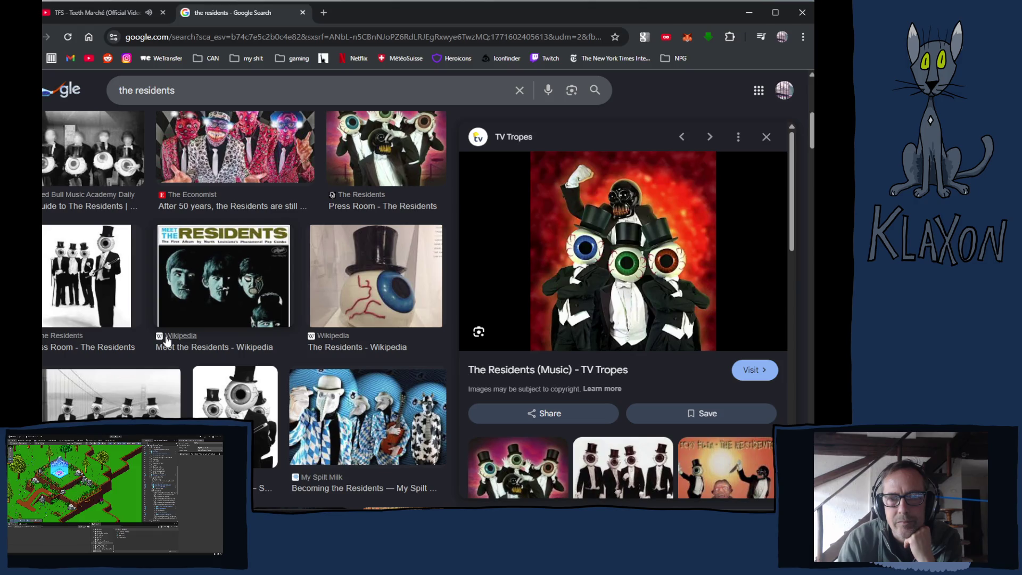
{"action": "scroll", "coordinate": [167, 341], "scroll_direction": "down", "scroll_amount": 2}
{"action": "scroll", "coordinate": [167, 339], "scroll_direction": "down", "scroll_amount": 1}
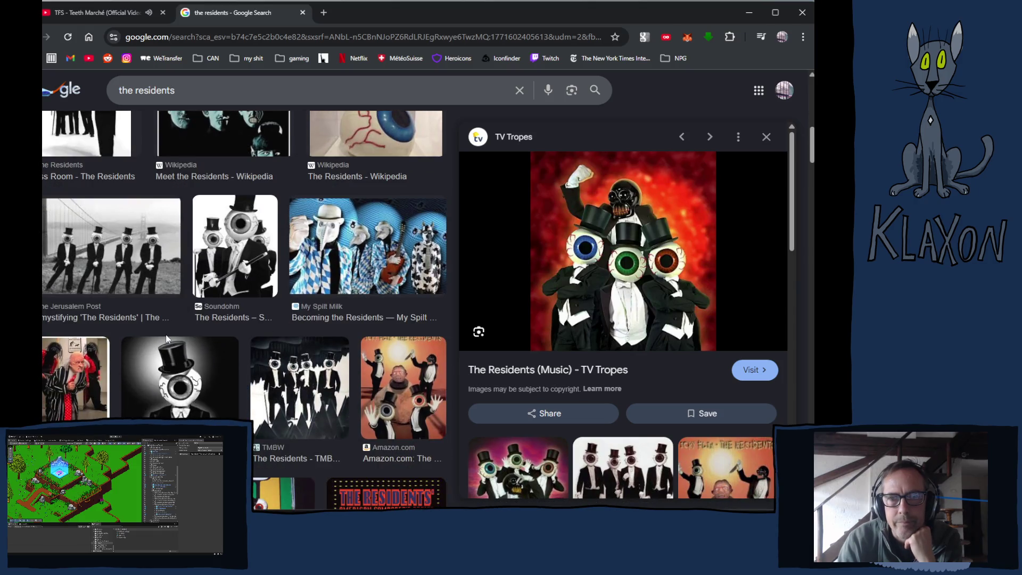
{"action": "scroll", "coordinate": [166, 339], "scroll_direction": "down", "scroll_amount": 1}
Preview the Becoming the Residents photo and the red checkered room band photo
{"action": "left_click", "coordinate": [331, 219]}
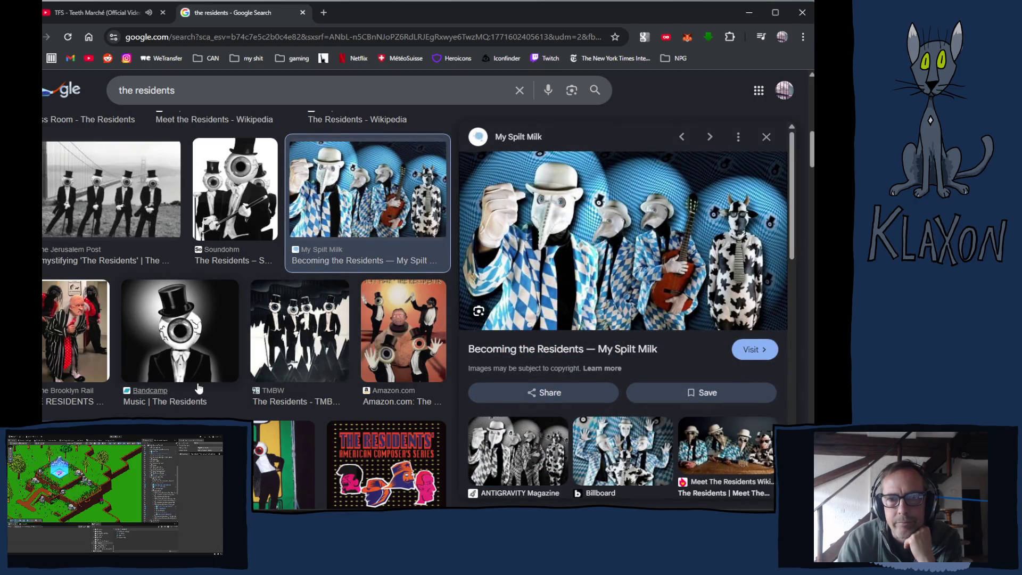
{"action": "scroll", "coordinate": [195, 379], "scroll_direction": "down", "scroll_amount": 4}
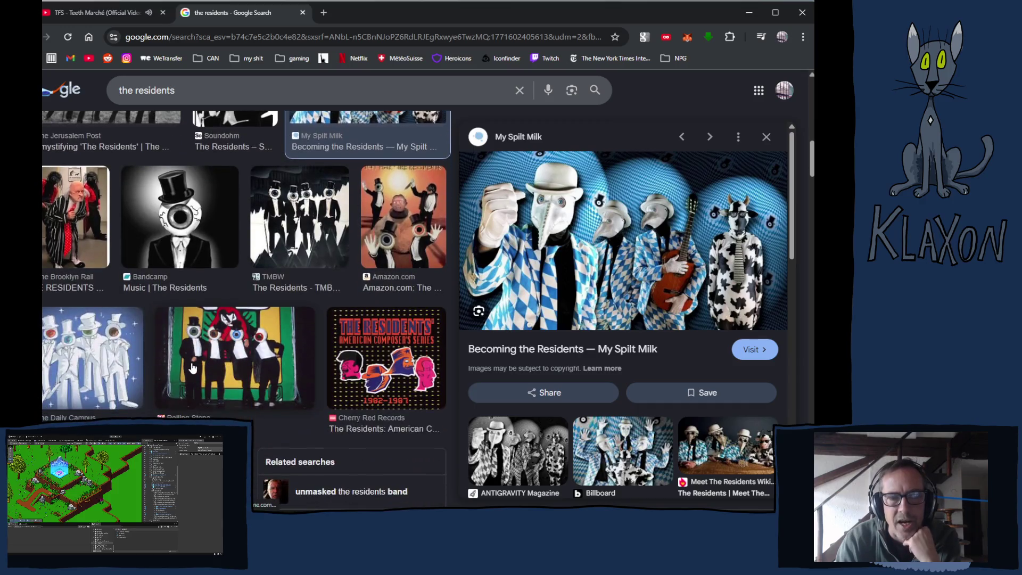
{"action": "scroll", "coordinate": [180, 377], "scroll_direction": "down", "scroll_amount": 4}
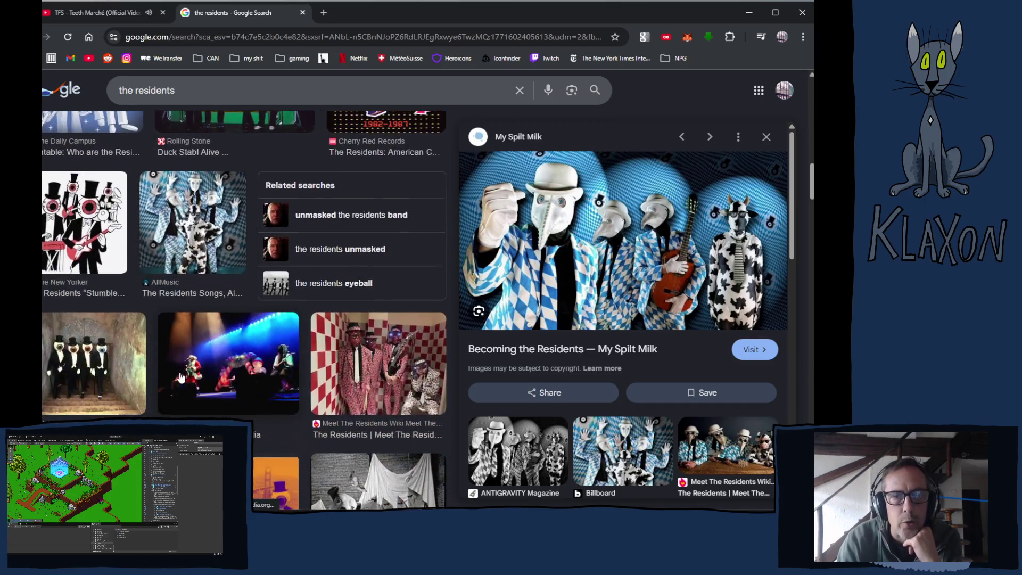
{"action": "left_click", "coordinate": [384, 324]}
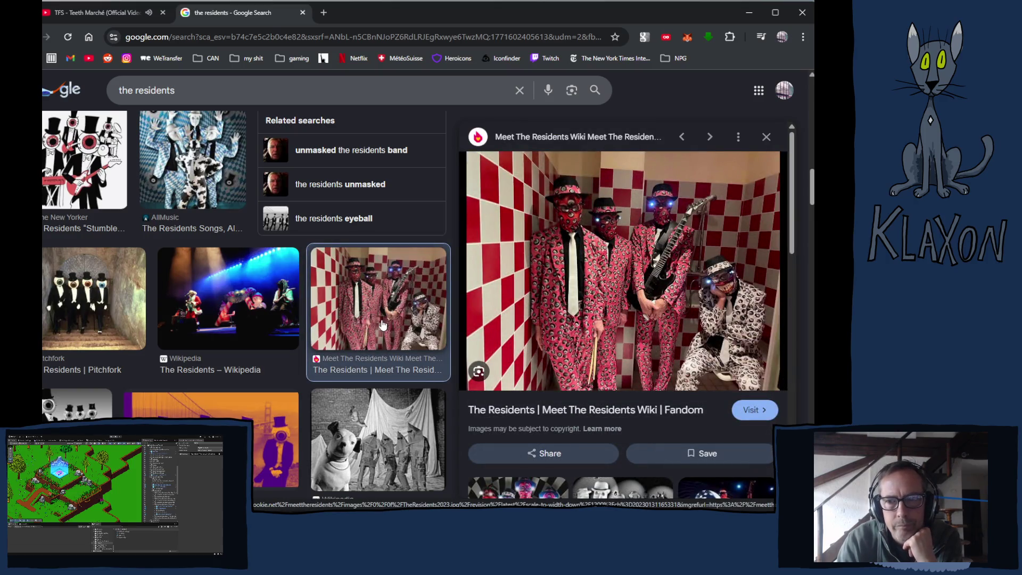
{"action": "scroll", "coordinate": [132, 342], "scroll_direction": "down", "scroll_amount": 2}
{"action": "scroll", "coordinate": [132, 342], "scroll_direction": "down", "scroll_amount": 1}
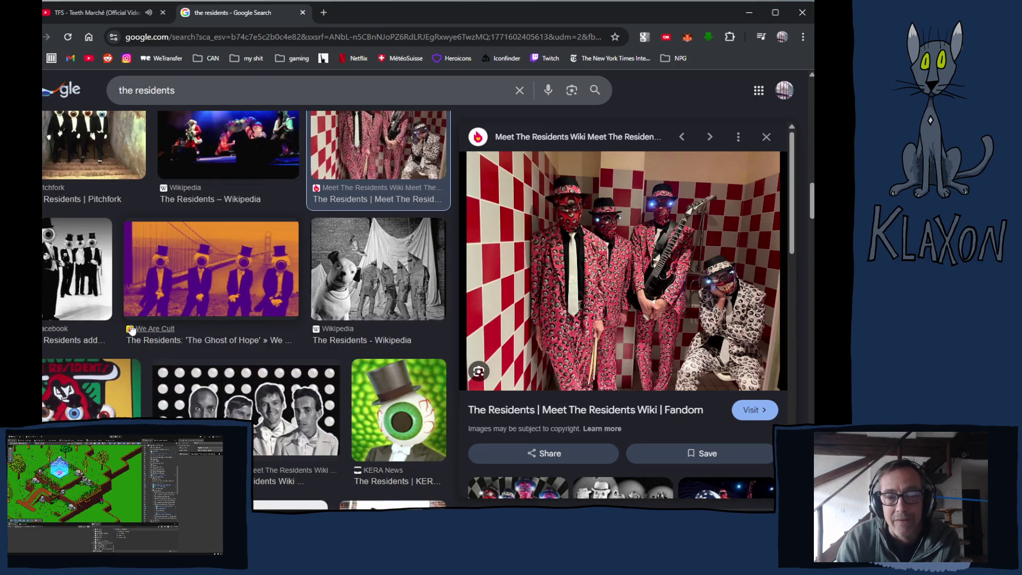
{"action": "scroll", "coordinate": [120, 330], "scroll_direction": "down", "scroll_amount": 4}
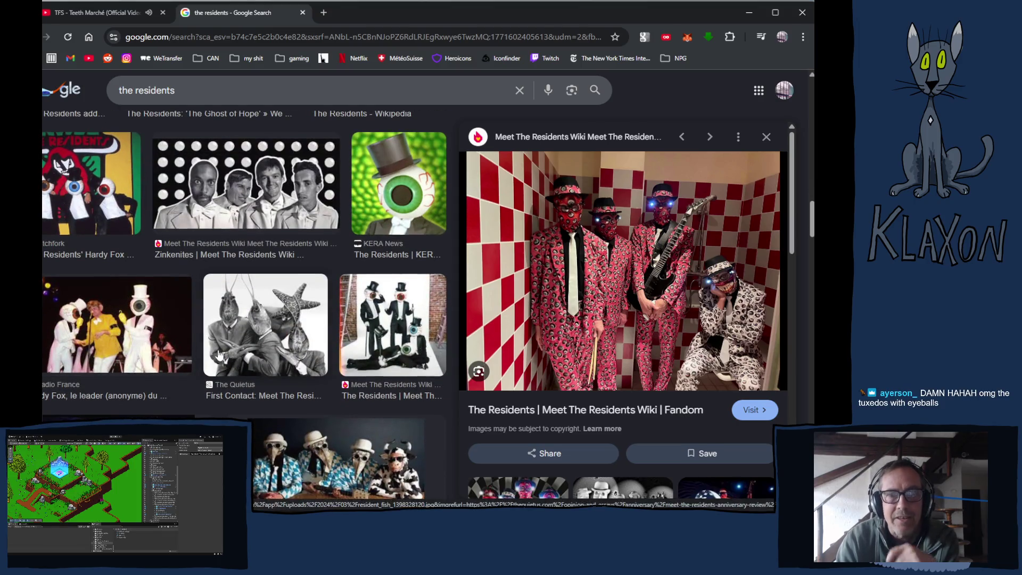
{"action": "scroll", "coordinate": [201, 330], "scroll_direction": "up", "scroll_amount": 5}
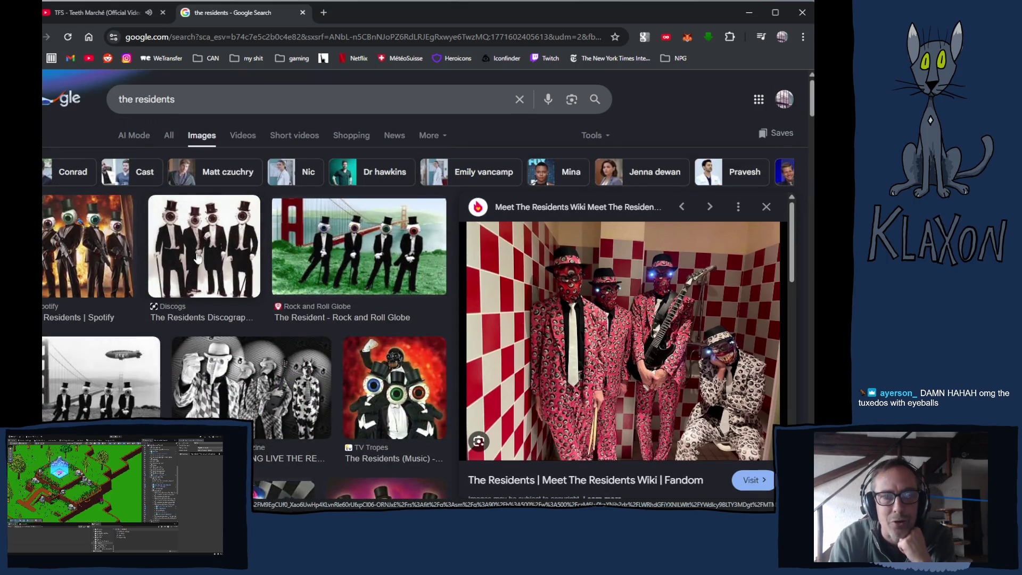
Preview the Discogs tuxedo photo and the Punk 77 concert photo
{"action": "left_click", "coordinate": [198, 259]}
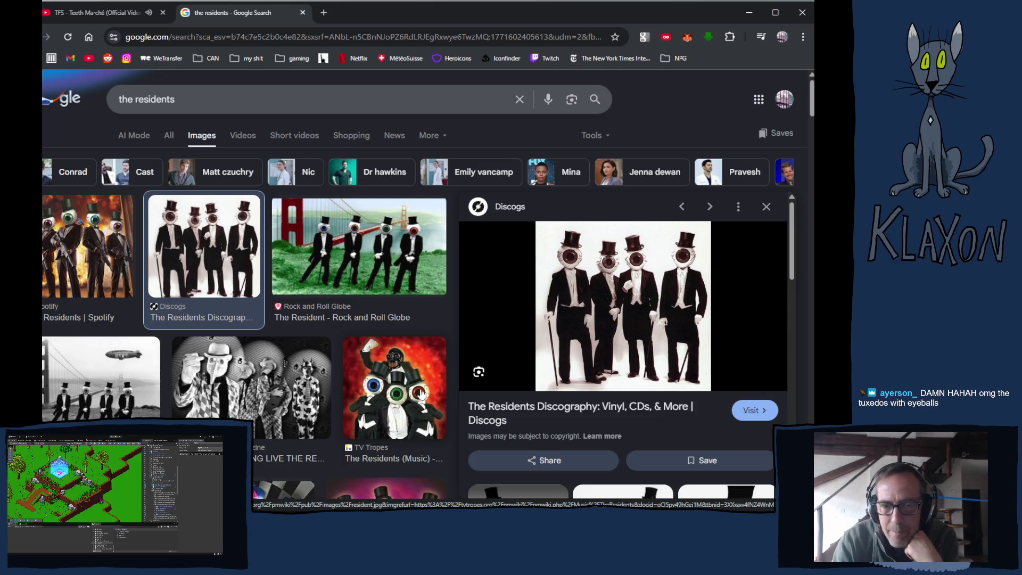
{"action": "scroll", "coordinate": [320, 343], "scroll_direction": "down", "scroll_amount": 5}
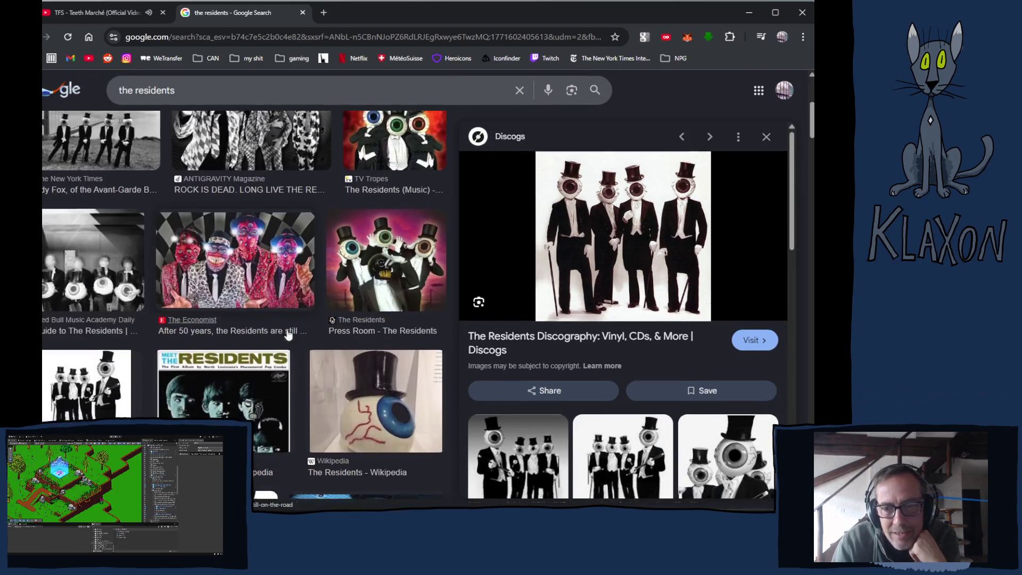
{"action": "scroll", "coordinate": [280, 330], "scroll_direction": "down", "scroll_amount": 2}
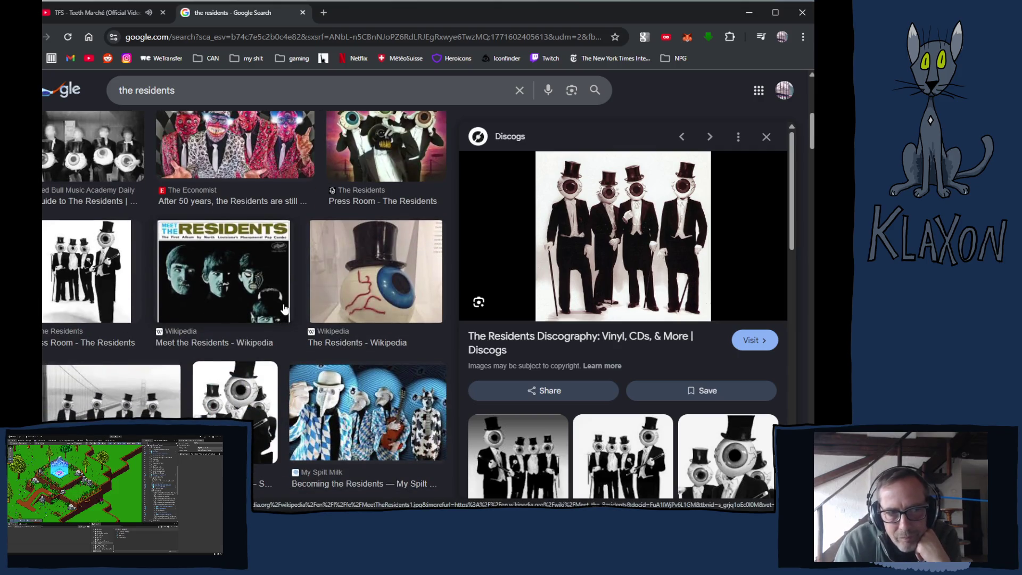
{"action": "scroll", "coordinate": [283, 309], "scroll_direction": "down", "scroll_amount": 10}
{"action": "scroll", "coordinate": [287, 301], "scroll_direction": "down", "scroll_amount": 10}
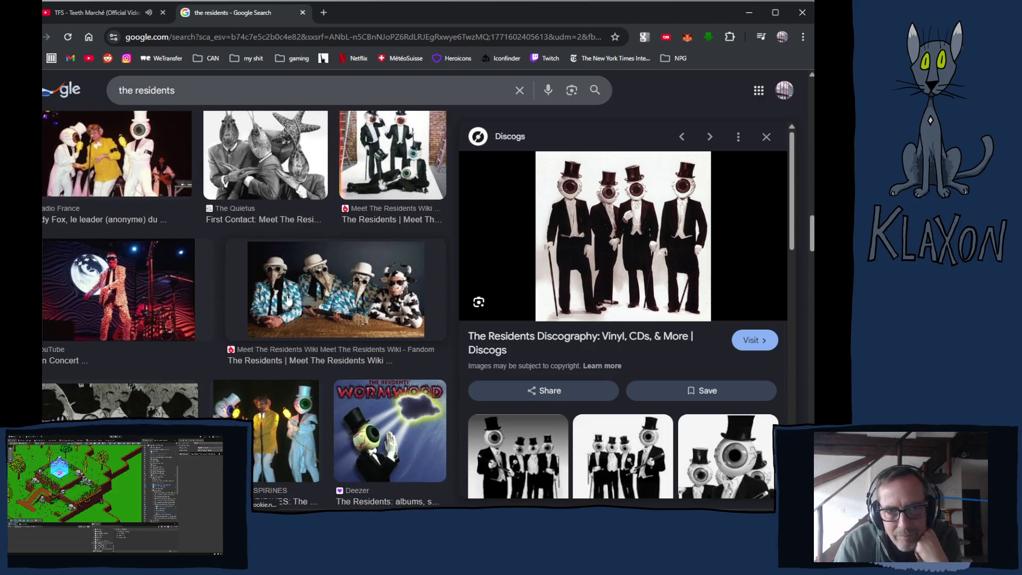
{"action": "scroll", "coordinate": [288, 300], "scroll_direction": "down", "scroll_amount": 2}
{"action": "scroll", "coordinate": [289, 298], "scroll_direction": "down", "scroll_amount": 3}
{"action": "left_click", "coordinate": [359, 280]}
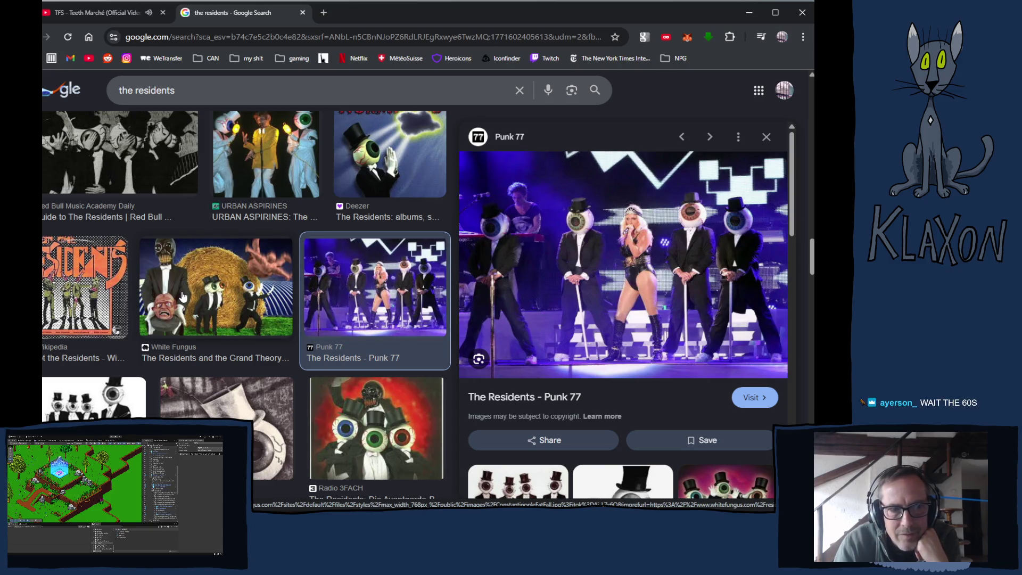
{"action": "scroll", "coordinate": [182, 296], "scroll_direction": "down", "scroll_amount": 8}
Leave Images for the All results and open the Wikipedia article 'The Residents'
{"action": "key", "text": "Escape"}
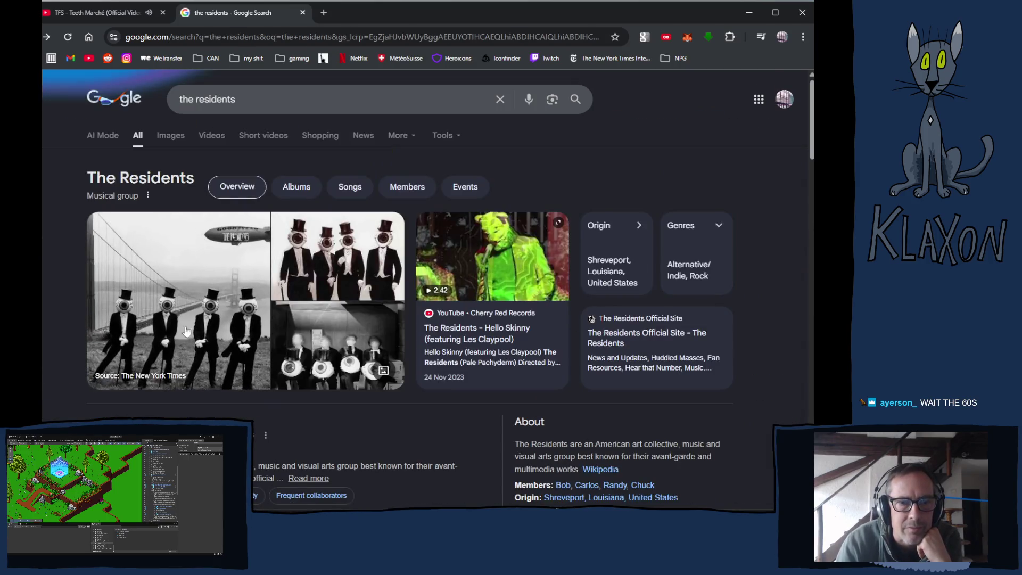
{"action": "scroll", "coordinate": [204, 233], "scroll_direction": "down", "scroll_amount": 3}
{"action": "scroll", "coordinate": [474, 367], "scroll_direction": "down", "scroll_amount": 3}
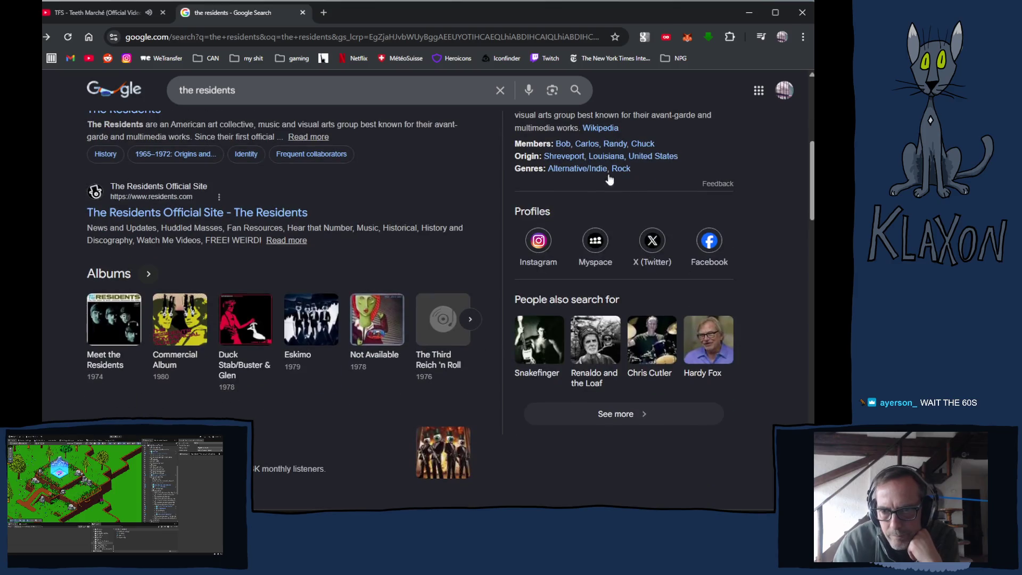
{"action": "scroll", "coordinate": [178, 179], "scroll_direction": "up", "scroll_amount": 3}
{"action": "left_click", "coordinate": [135, 282]}
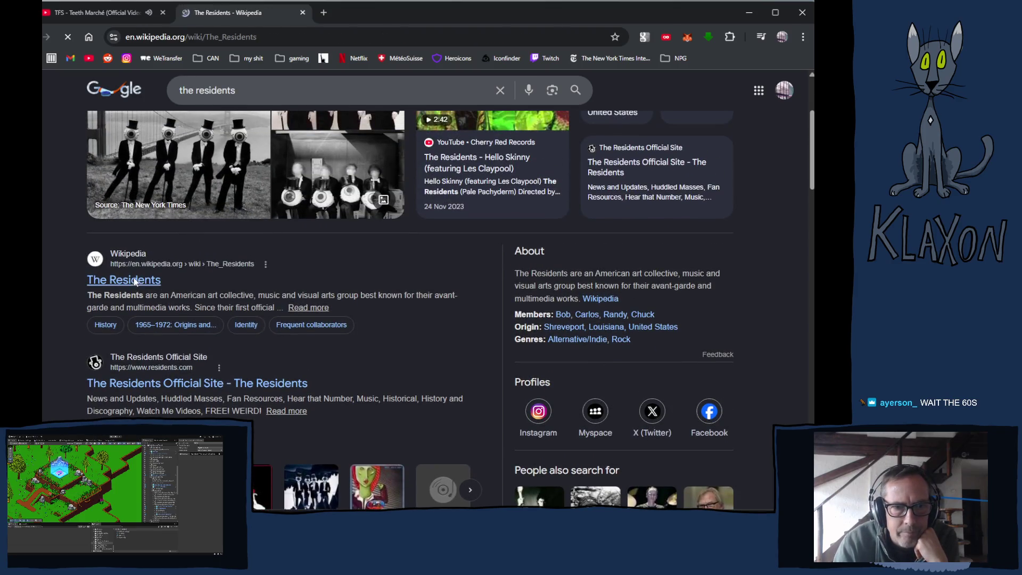
Scroll up and down through The Residents Wikipedia article
{"action": "scroll", "coordinate": [416, 362], "scroll_direction": "down", "scroll_amount": 5}
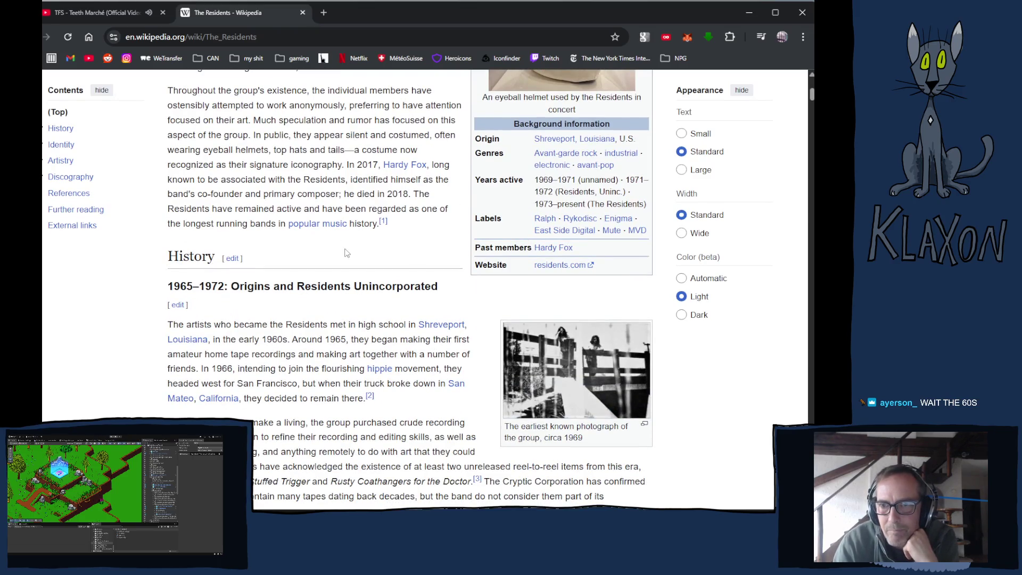
{"action": "scroll", "coordinate": [324, 229], "scroll_direction": "up", "scroll_amount": 2}
{"action": "scroll", "coordinate": [312, 242], "scroll_direction": "up", "scroll_amount": 2}
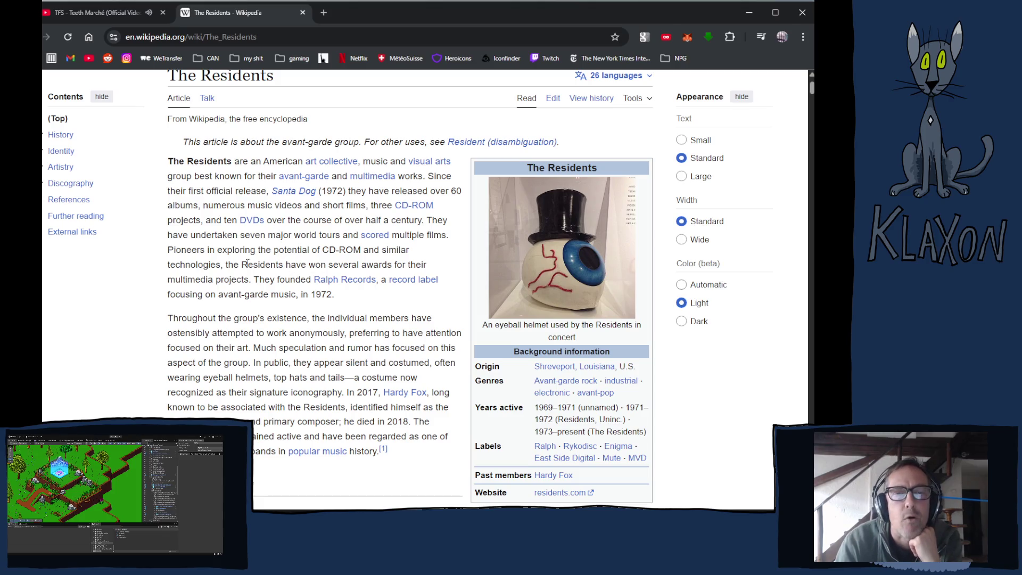
{"action": "scroll", "coordinate": [240, 286], "scroll_direction": "down", "scroll_amount": 5}
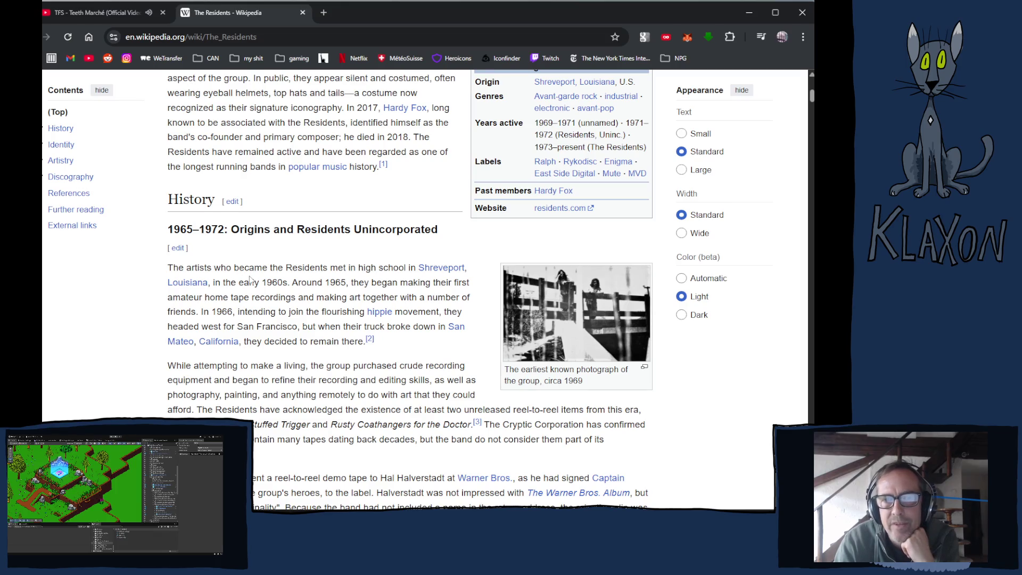
{"action": "scroll", "coordinate": [250, 279], "scroll_direction": "down", "scroll_amount": 4}
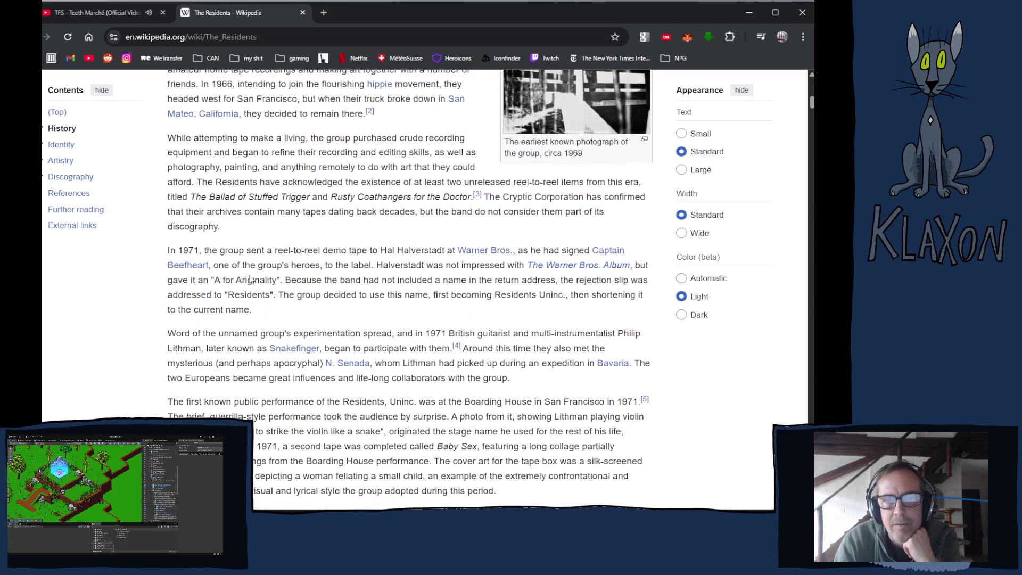
{"action": "scroll", "coordinate": [250, 279], "scroll_direction": "down", "scroll_amount": 6}
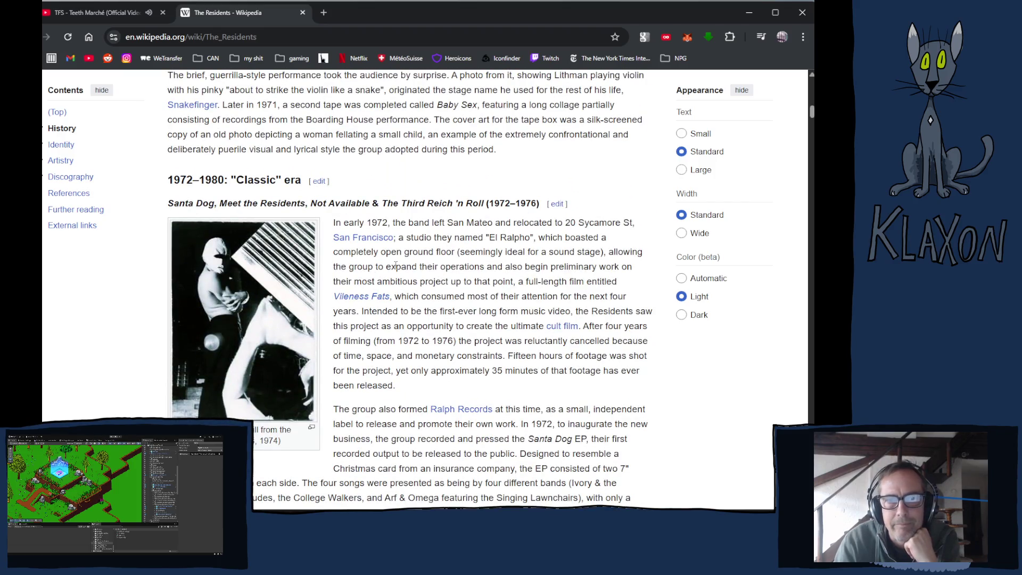
{"action": "scroll", "coordinate": [390, 267], "scroll_direction": "down", "scroll_amount": 10}
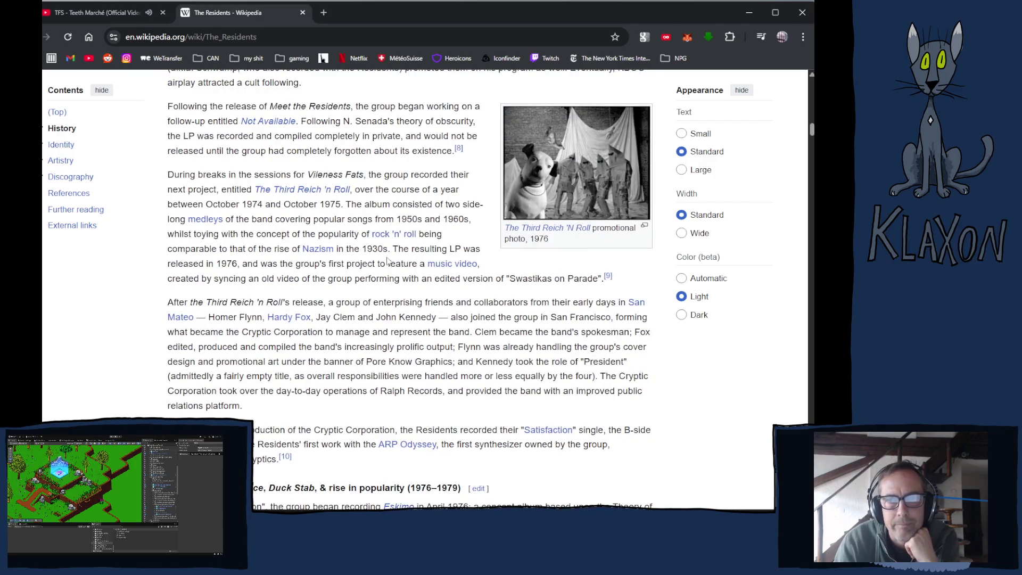
{"action": "scroll", "coordinate": [388, 260], "scroll_direction": "down", "scroll_amount": 15}
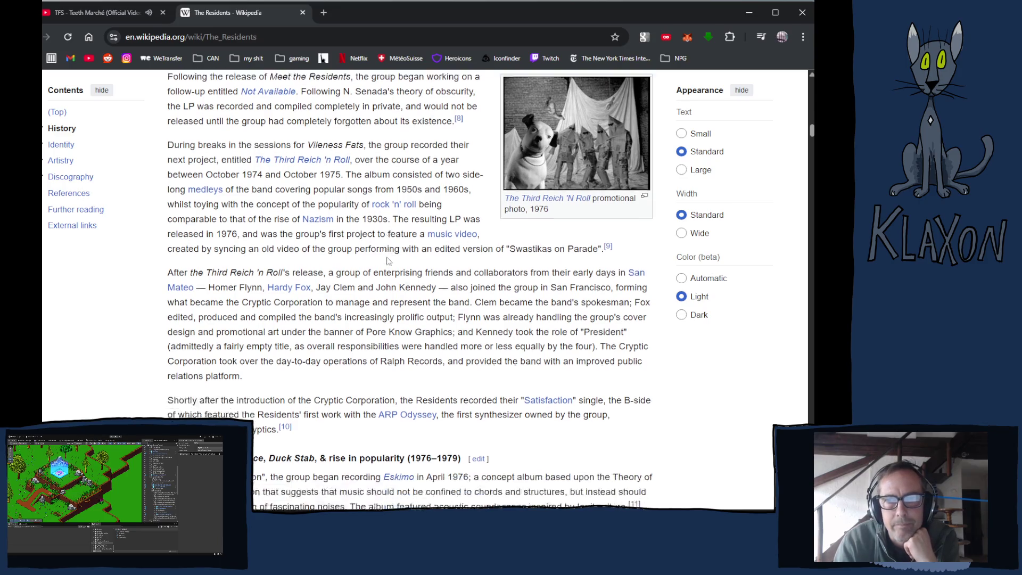
{"action": "scroll", "coordinate": [387, 255], "scroll_direction": "down", "scroll_amount": 10}
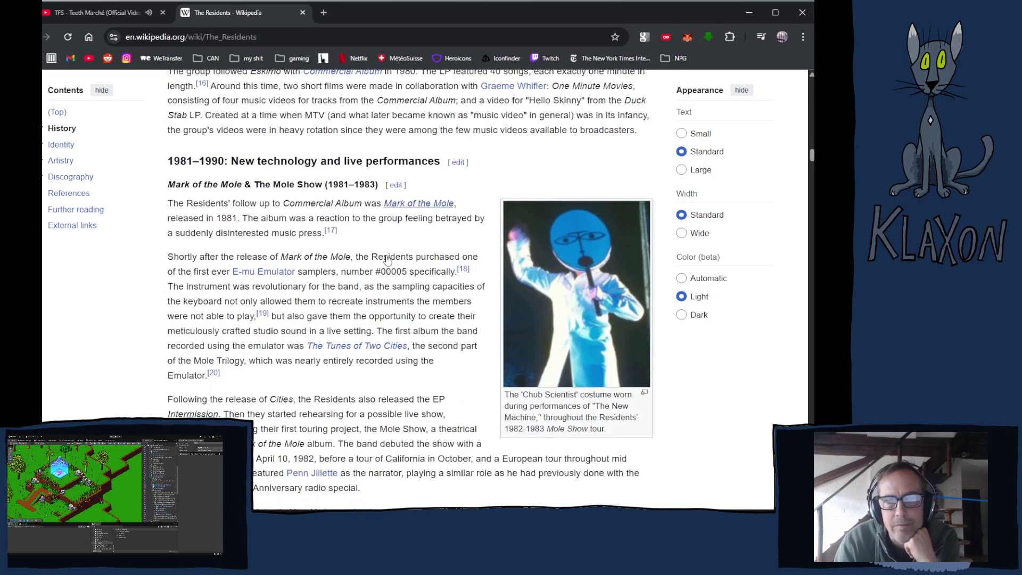
{"action": "scroll", "coordinate": [387, 257], "scroll_direction": "down", "scroll_amount": 5}
{"action": "scroll", "coordinate": [383, 256], "scroll_direction": "up", "scroll_amount": 20}
{"action": "scroll", "coordinate": [375, 255], "scroll_direction": "up", "scroll_amount": 10}
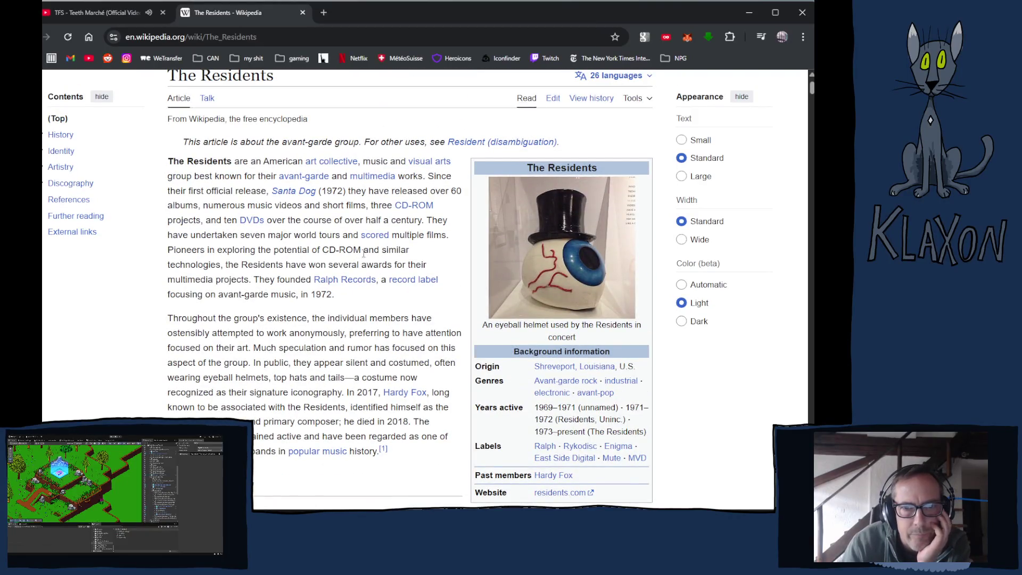
{"action": "scroll", "coordinate": [320, 277], "scroll_direction": "up", "scroll_amount": 1}
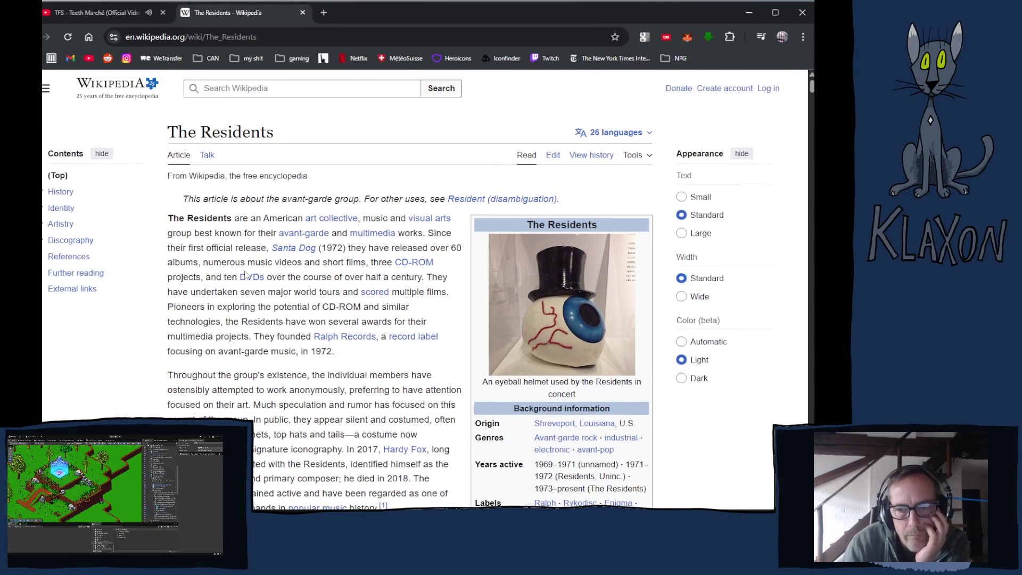
{"action": "scroll", "coordinate": [245, 275], "scroll_direction": "down", "scroll_amount": 5}
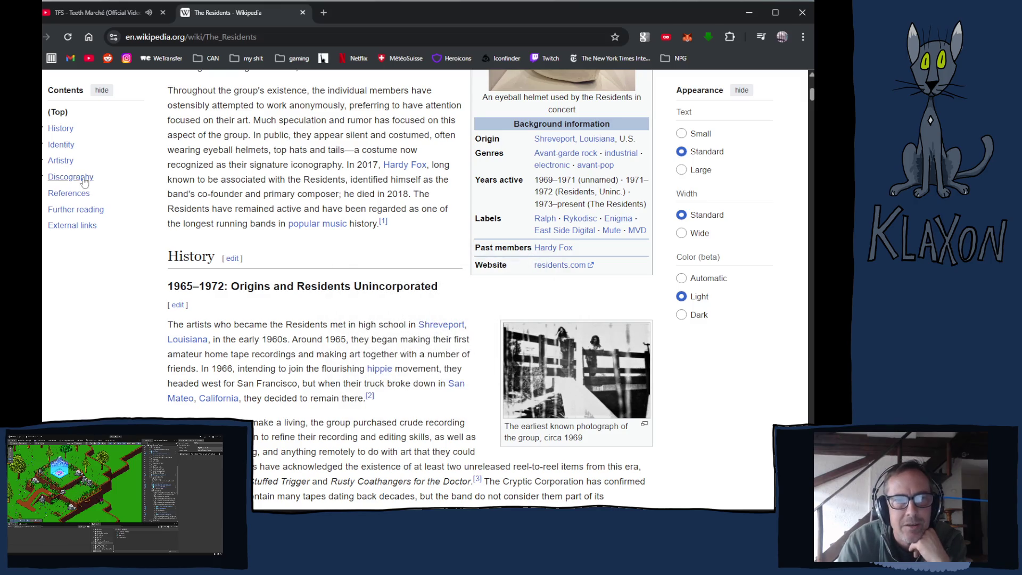
Jump to the article's Identity section and read it
{"action": "left_click", "coordinate": [52, 148]}
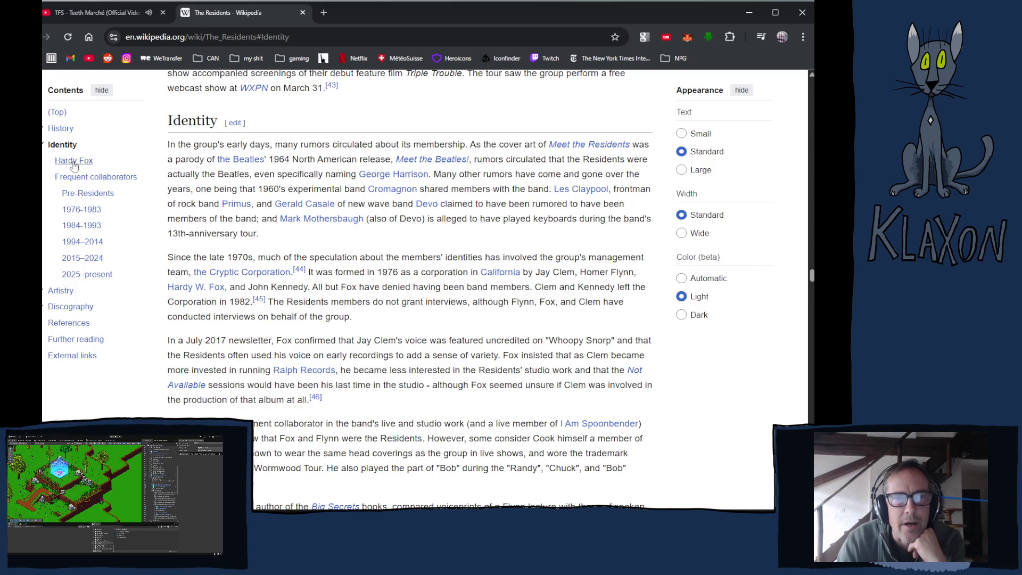
{"action": "scroll", "coordinate": [206, 232], "scroll_direction": "down", "scroll_amount": 2}
{"action": "scroll", "coordinate": [205, 232], "scroll_direction": "down", "scroll_amount": 15}
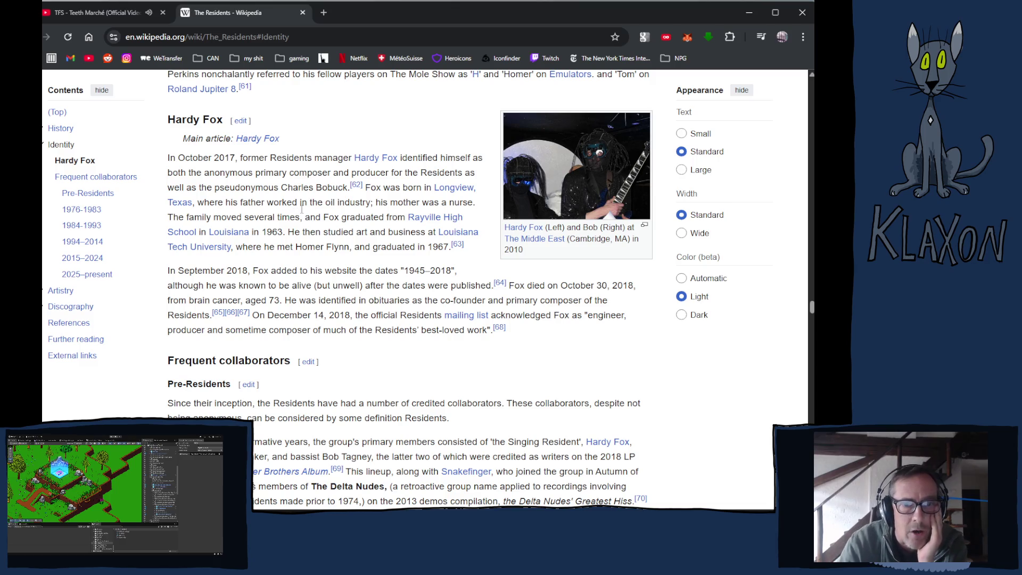
Highlight a member's name in the Identity text, then return to the Teeth Marché video tab
{"action": "left_click_drag", "start_coordinate": [296, 246], "coordinate": [351, 245]}
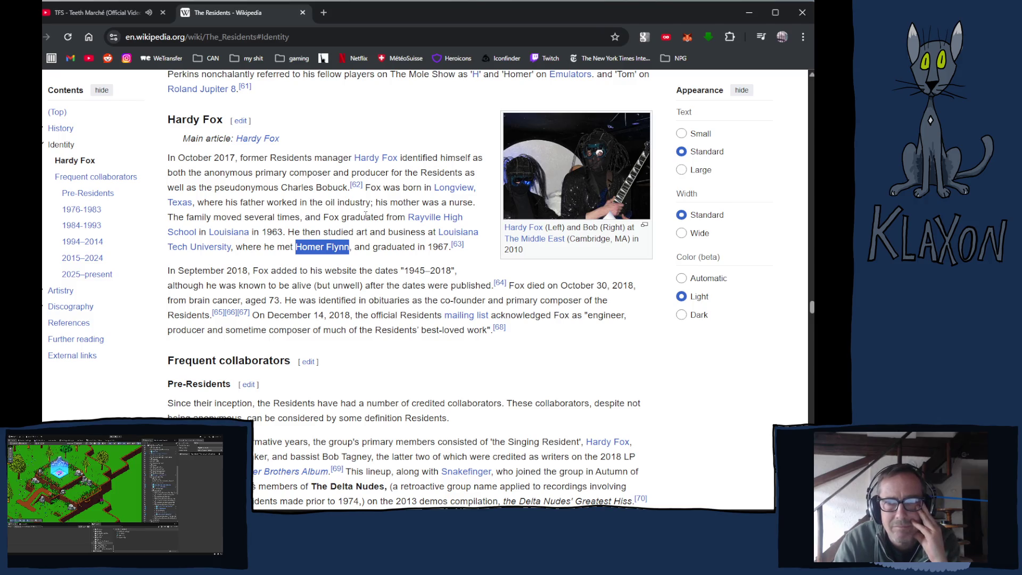
{"action": "scroll", "coordinate": [365, 215], "scroll_direction": "down", "scroll_amount": 4}
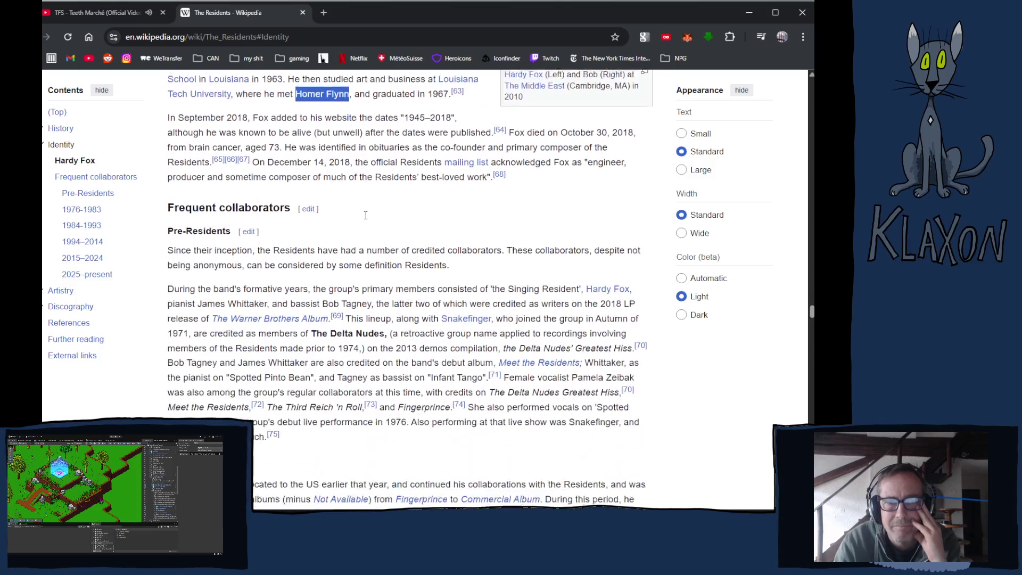
{"action": "scroll", "coordinate": [366, 216], "scroll_direction": "down", "scroll_amount": 2}
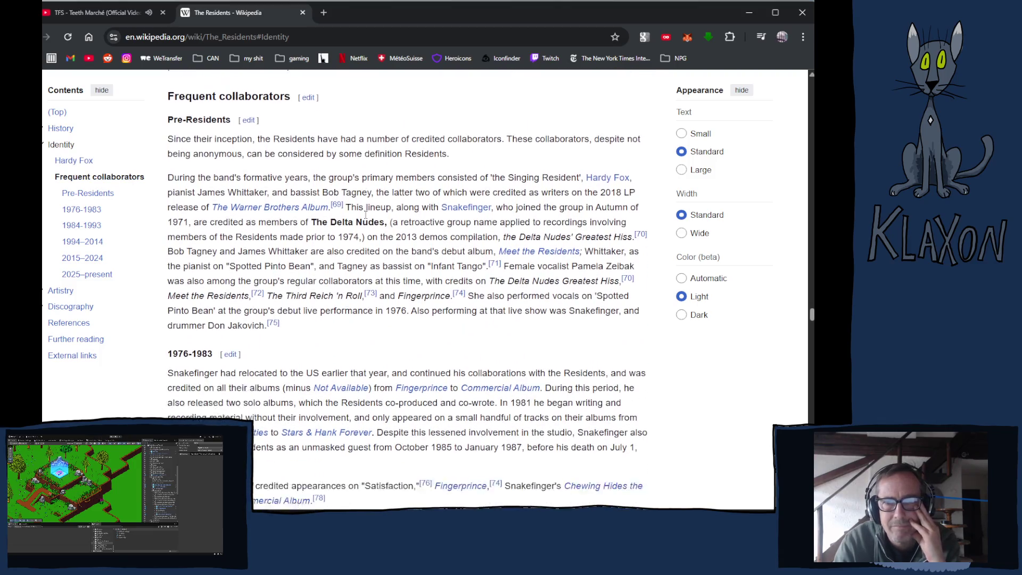
{"action": "left_click", "coordinate": [112, 14]}
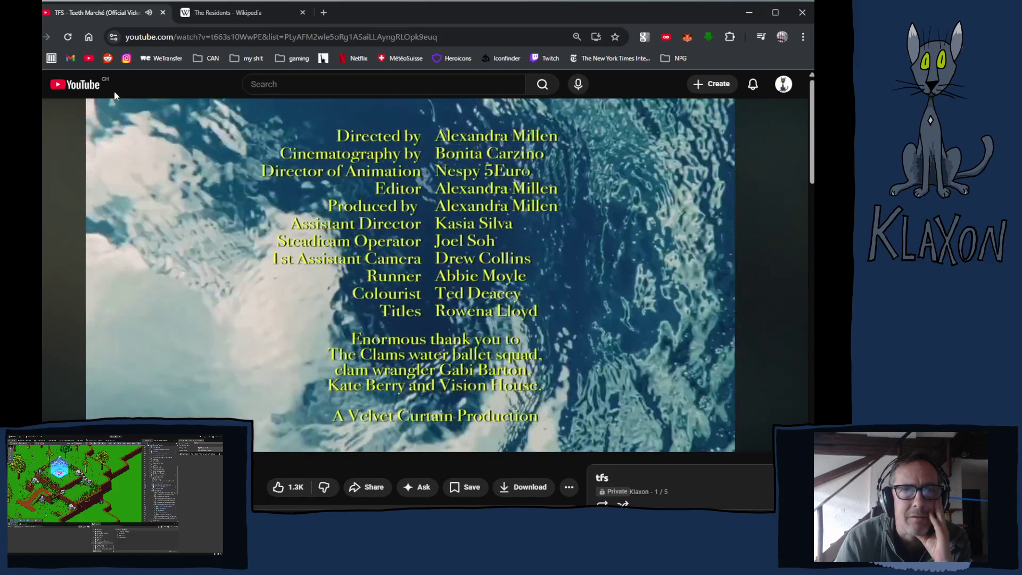
Pause the music video and load the YouTube home page in the article's tab
{"action": "left_click", "coordinate": [229, 166]}
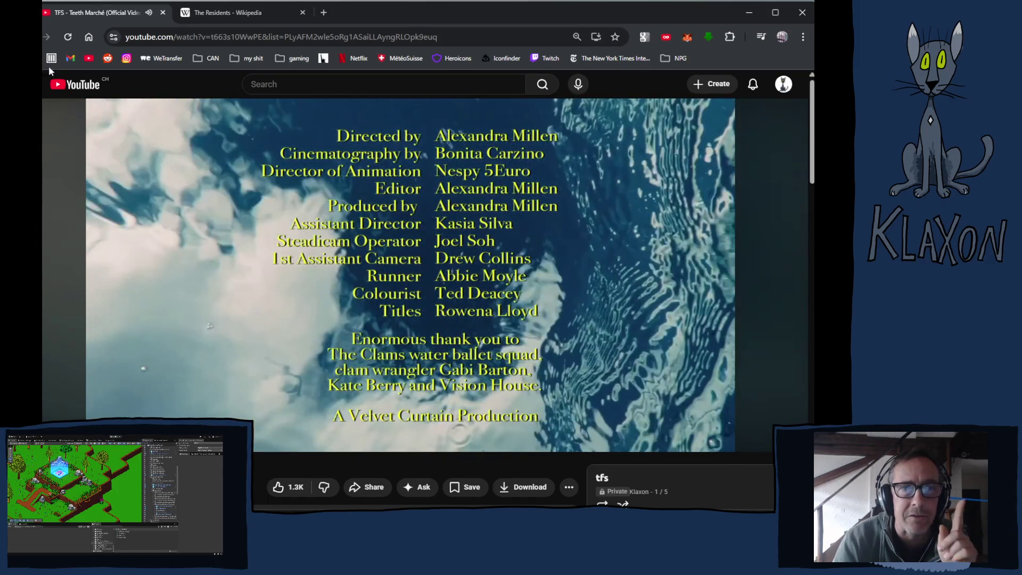
{"action": "left_click", "coordinate": [266, 13]}
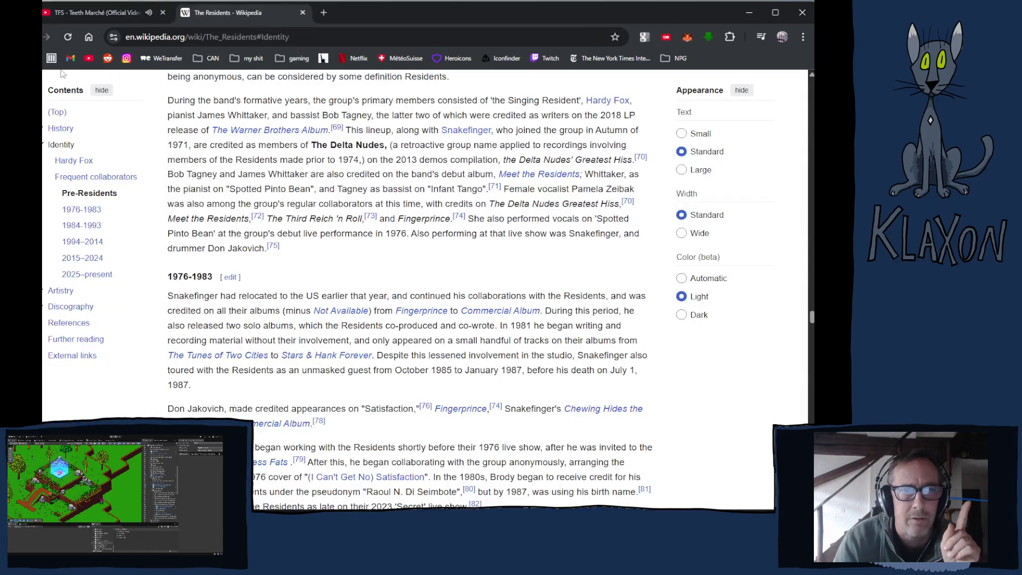
{"action": "left_click", "coordinate": [87, 59]}
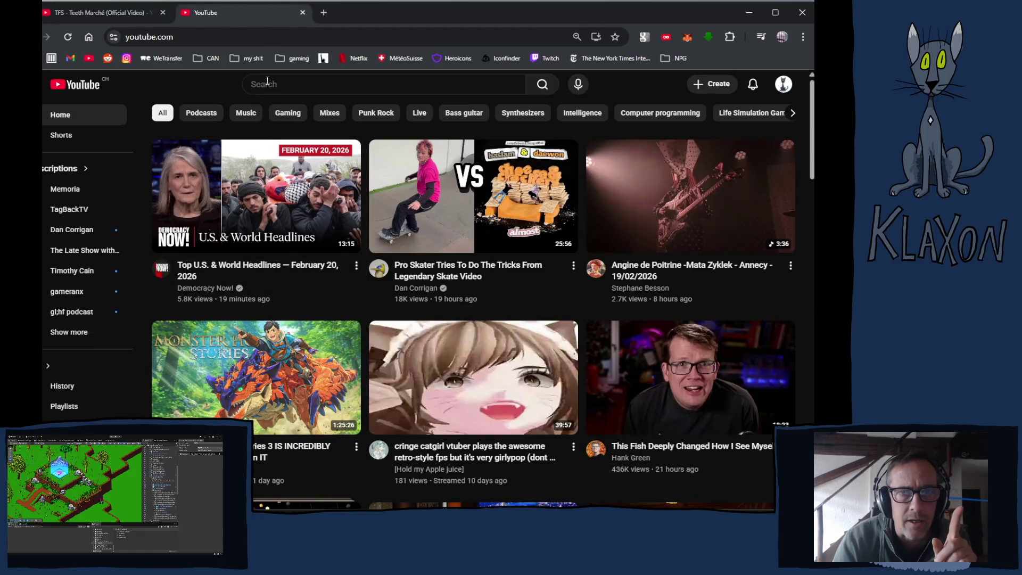
Search YouTube for 'residents moma' and browse the results
{"action": "left_click", "coordinate": [271, 93]}
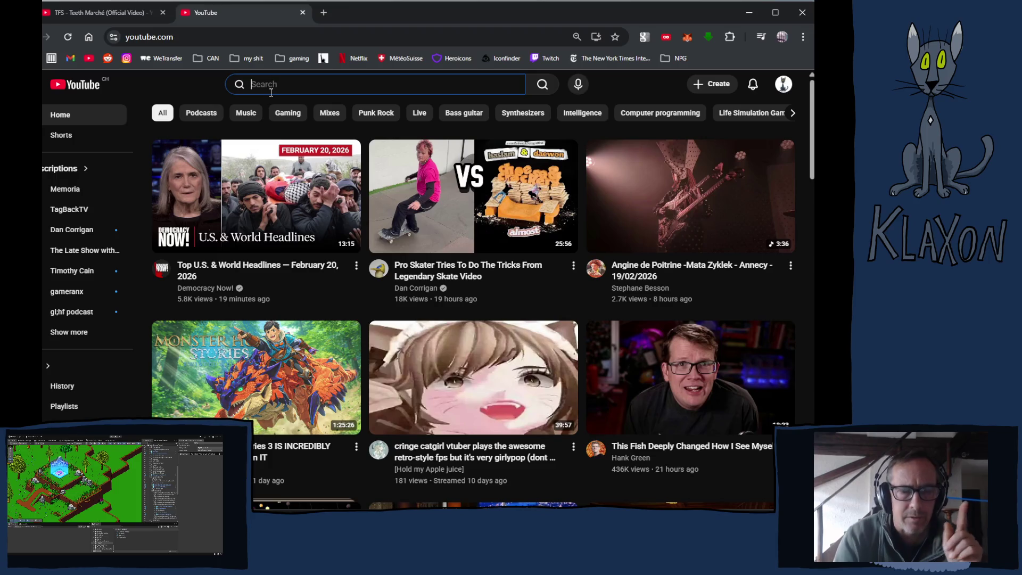
{"action": "type", "text": "reside"}
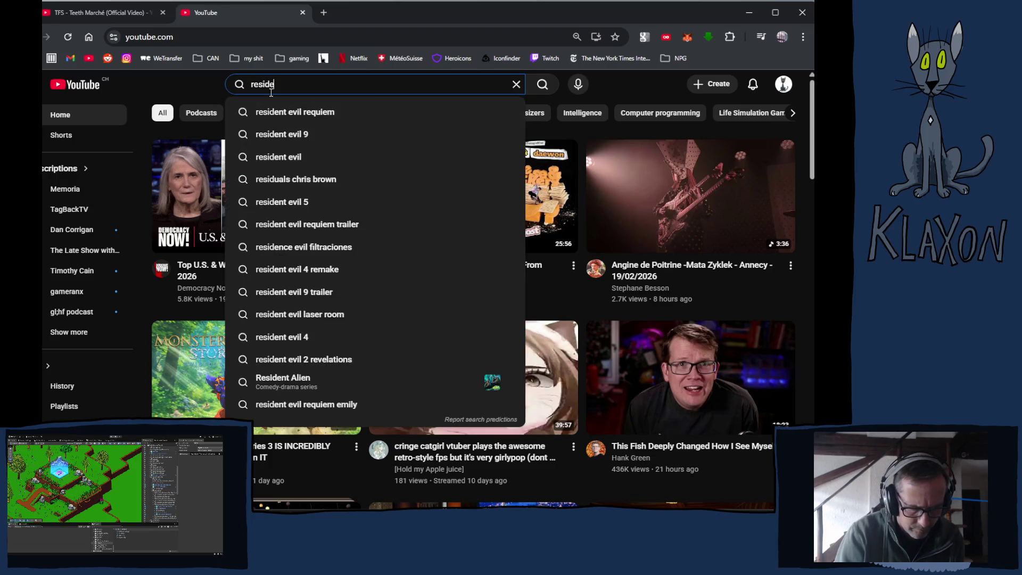
{"action": "type", "text": "nts"}
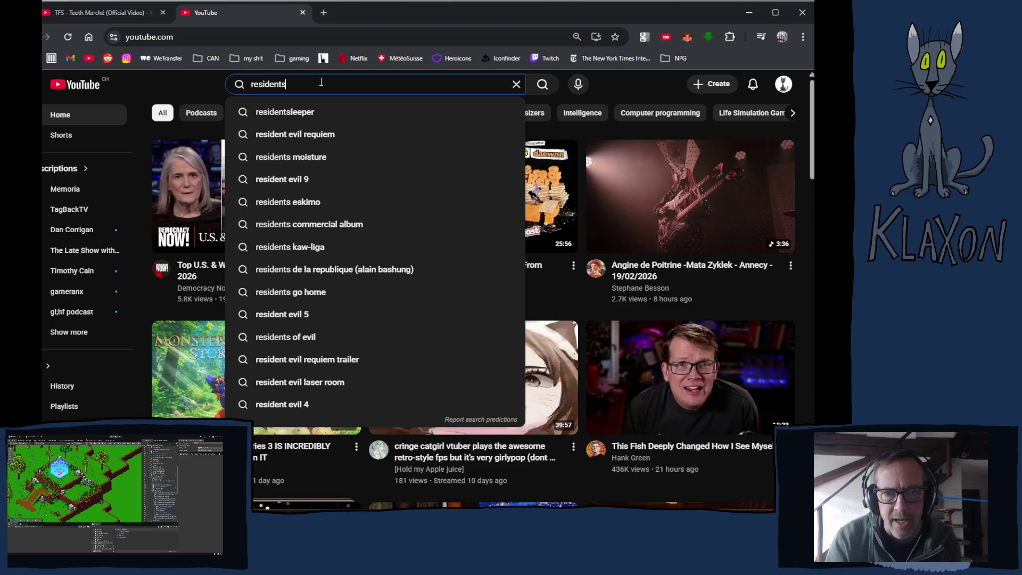
{"action": "type", "text": " moma"}
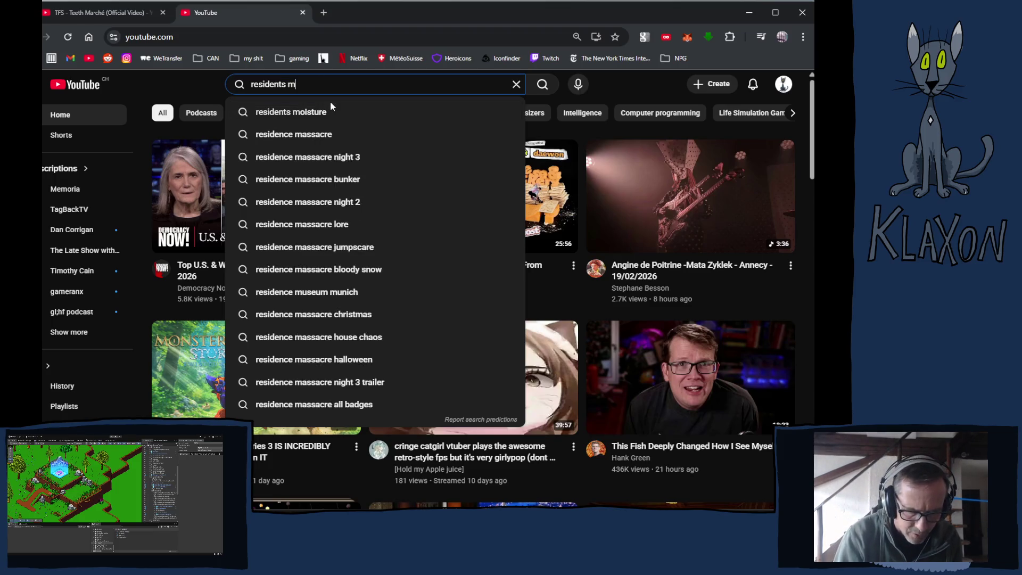
{"action": "key", "text": "Return"}
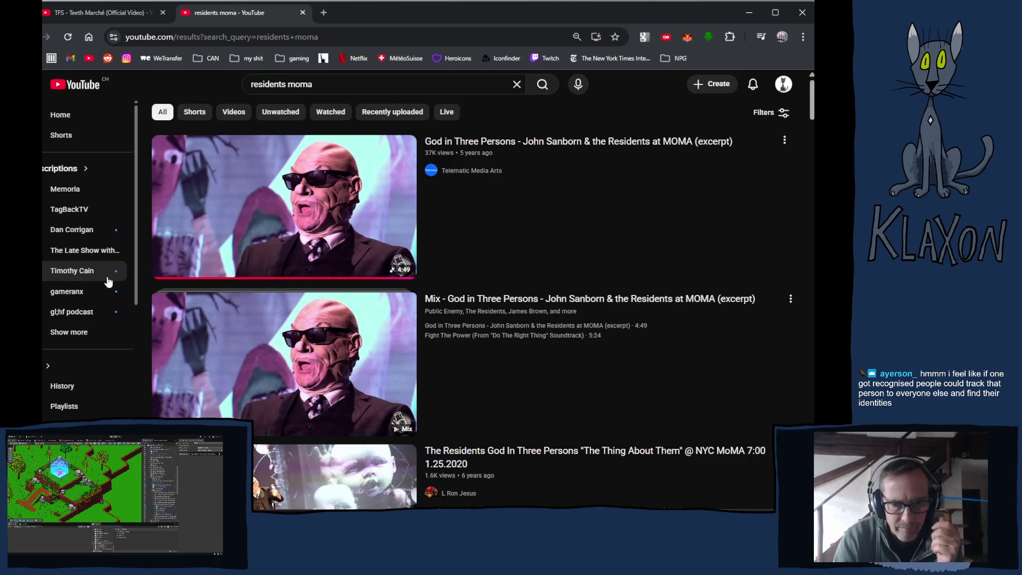
{"action": "right_click", "coordinate": [247, 241]}
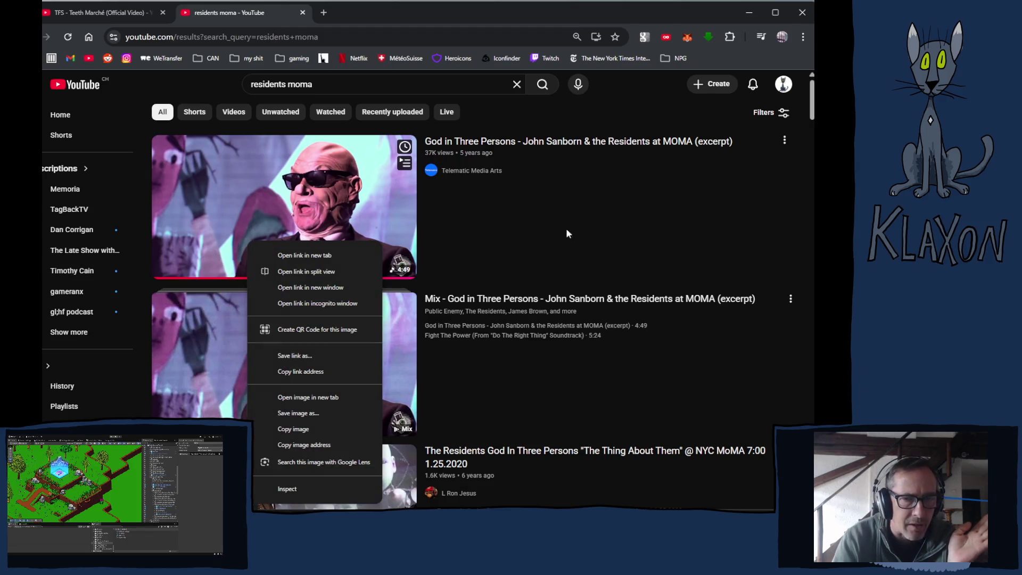
{"action": "left_click", "coordinate": [418, 21]}
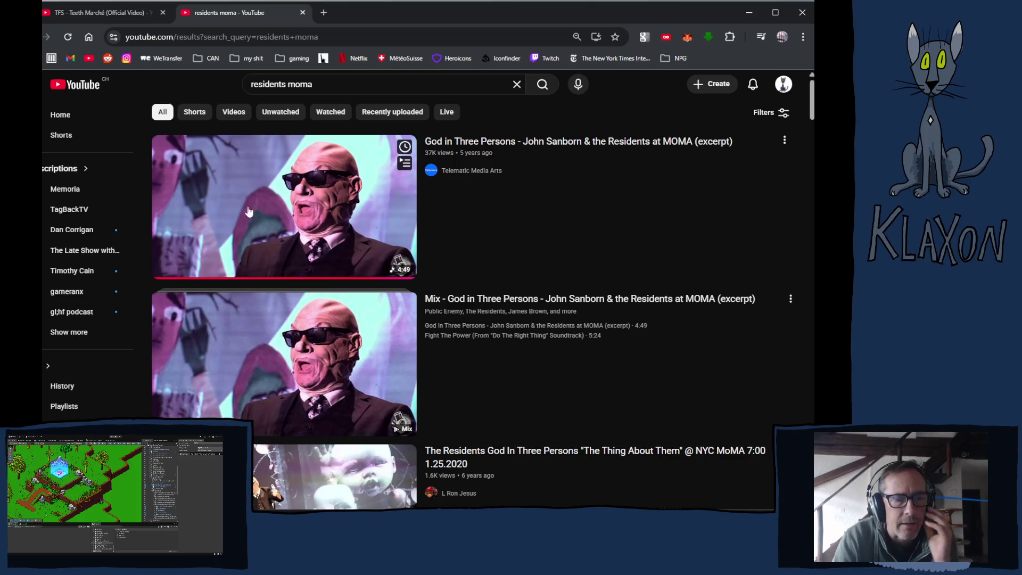
{"action": "scroll", "coordinate": [319, 237], "scroll_direction": "down", "scroll_amount": 4}
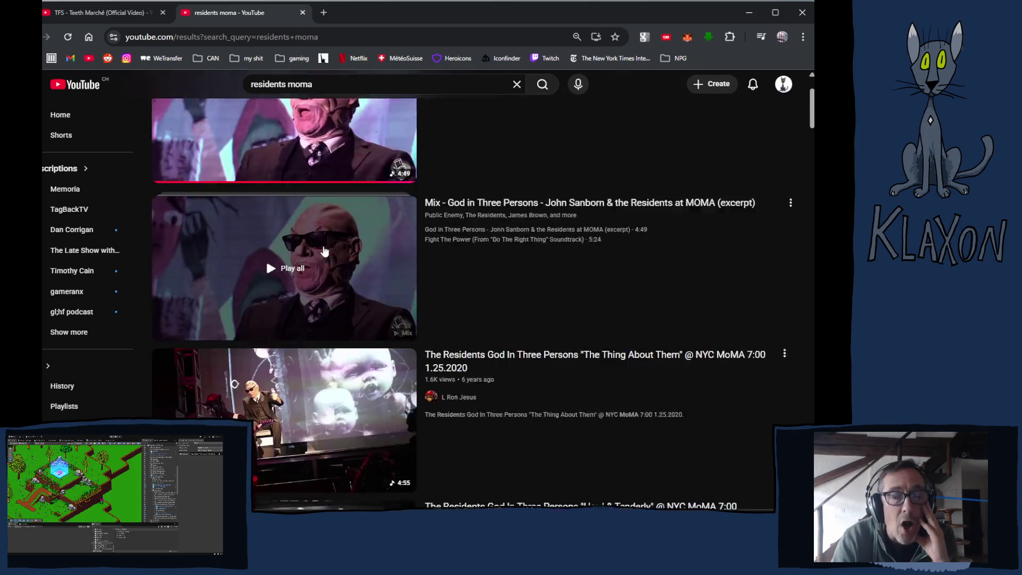
{"action": "scroll", "coordinate": [323, 242], "scroll_direction": "up", "scroll_amount": 4}
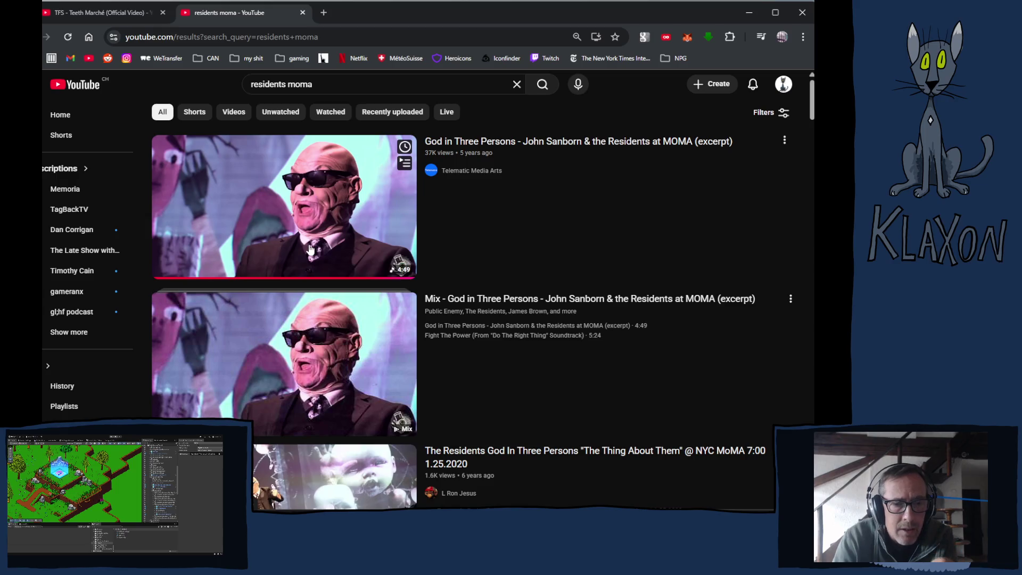
Google 'snakefinger' in a new tab and scroll through the results
{"action": "left_click", "coordinate": [324, 12]}
{"action": "type", "text": "snakefi"}
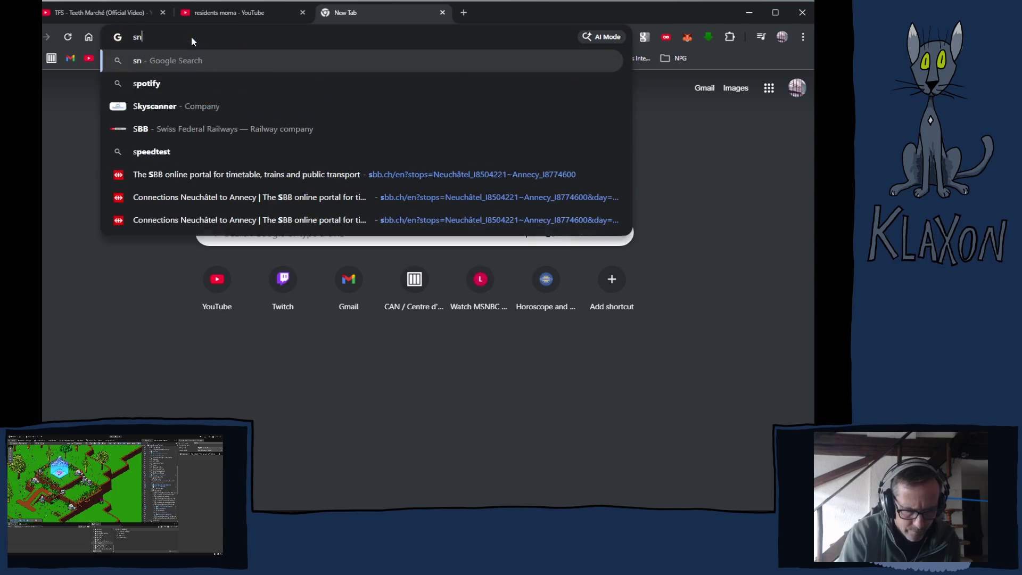
{"action": "type", "text": "nger"}
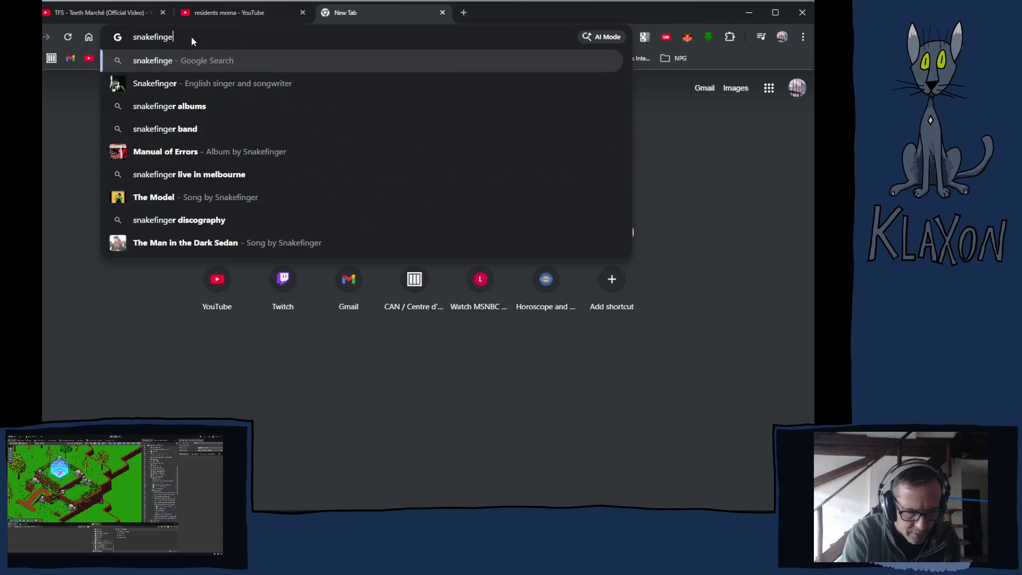
{"action": "key", "text": "Return"}
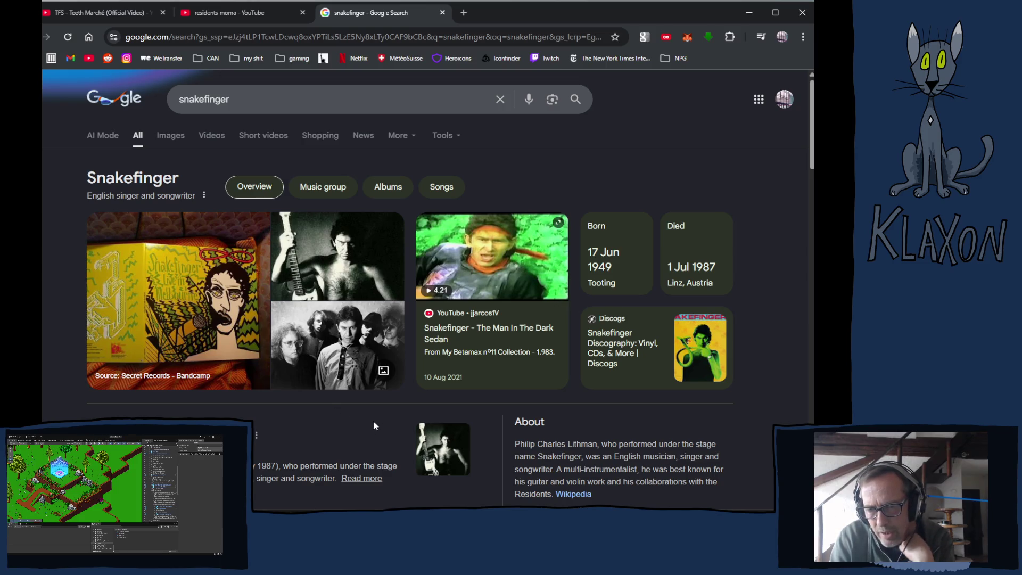
{"action": "scroll", "coordinate": [372, 424], "scroll_direction": "down", "scroll_amount": 2}
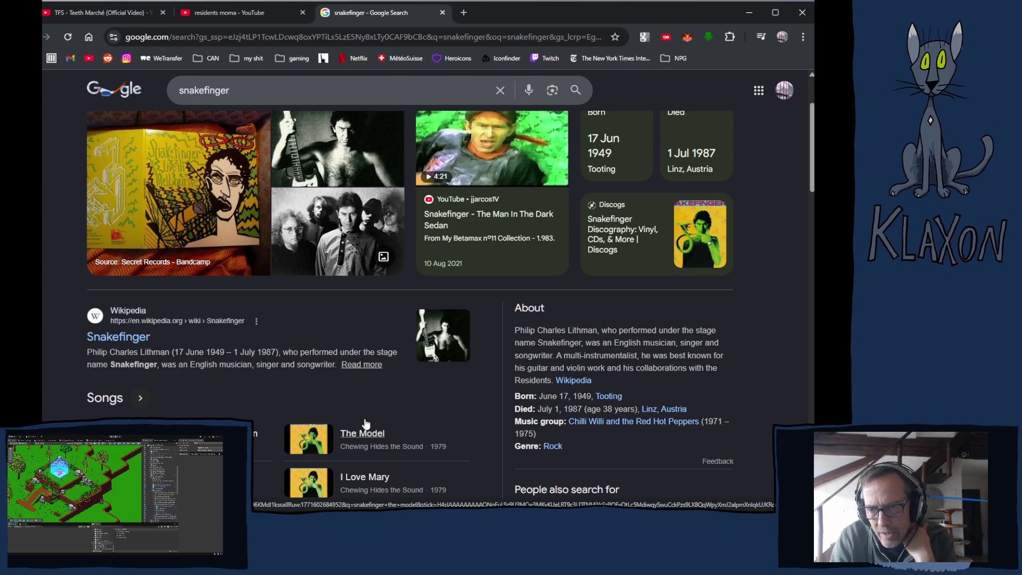
{"action": "scroll", "coordinate": [364, 421], "scroll_direction": "down", "scroll_amount": 3}
{"action": "scroll", "coordinate": [363, 418], "scroll_direction": "up", "scroll_amount": 5}
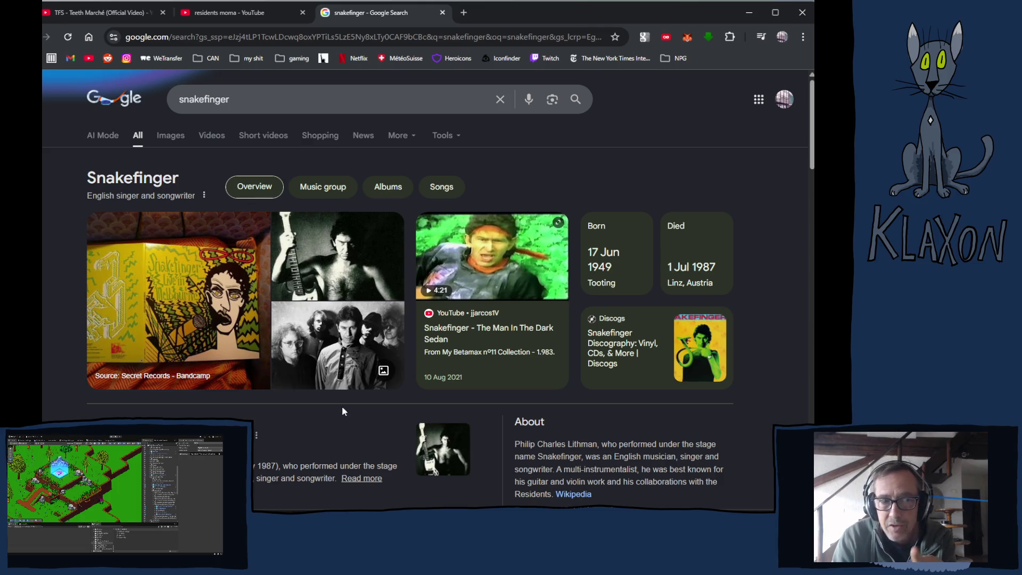
Play the God in Three Persons MoMA excerpt, then close the snakefinger Google tab
{"action": "left_click", "coordinate": [238, 15]}
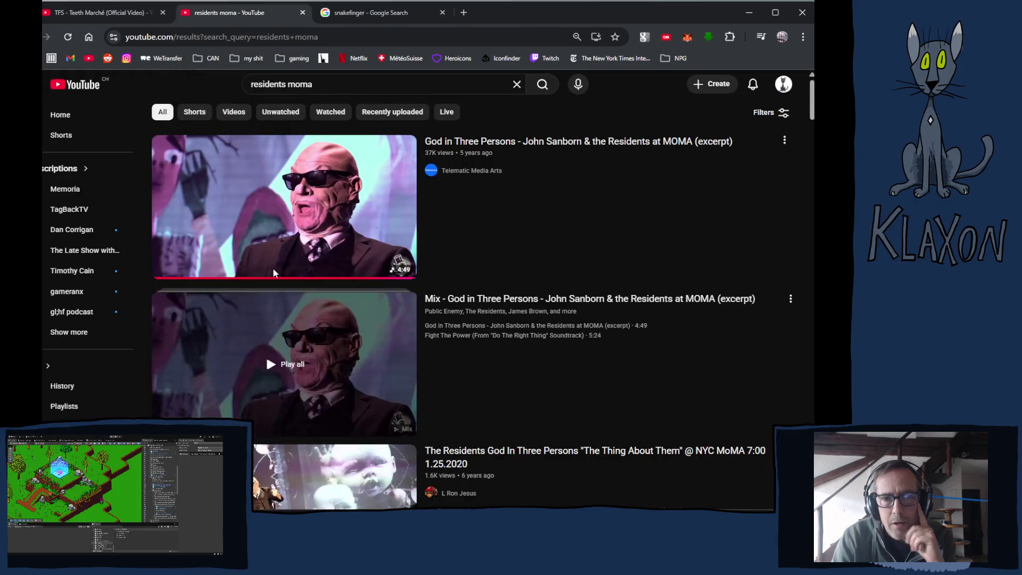
{"action": "left_click", "coordinate": [277, 213]}
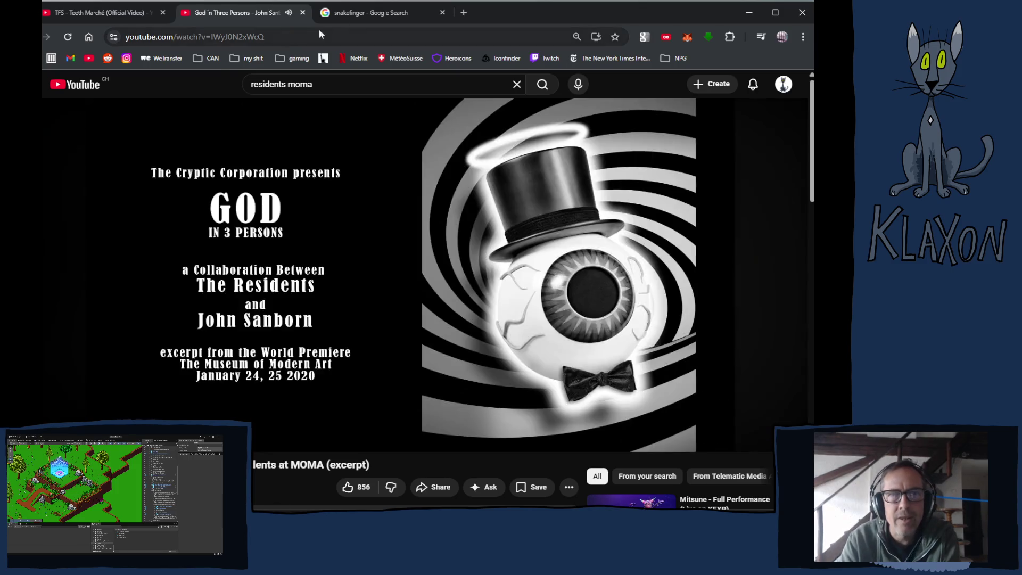
{"action": "left_click", "coordinate": [441, 13]}
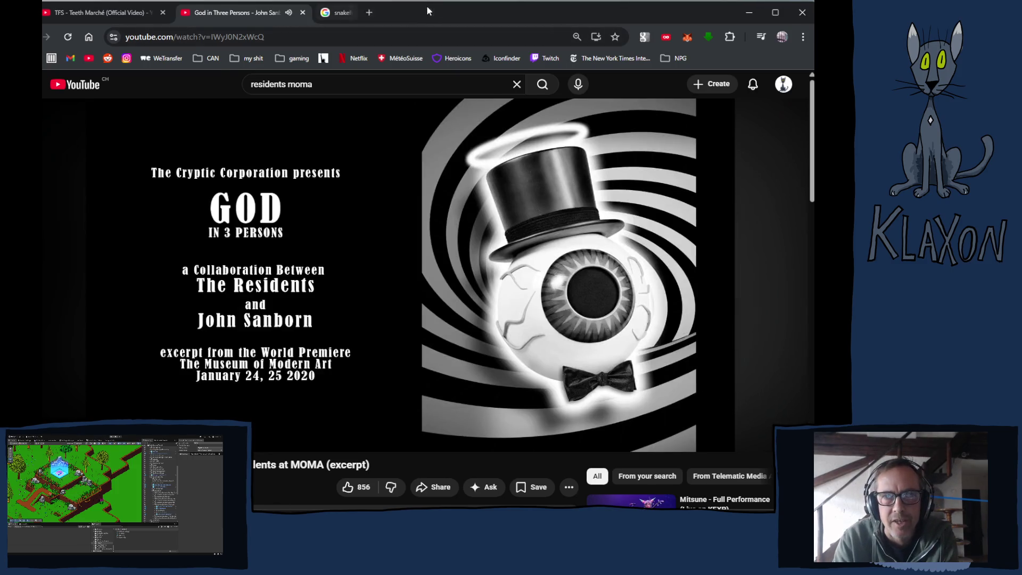
Search YouTube for 'snakefinger', open the Snakefinger - Topic channel and play Greener Postures
{"action": "left_click", "coordinate": [233, 84]}
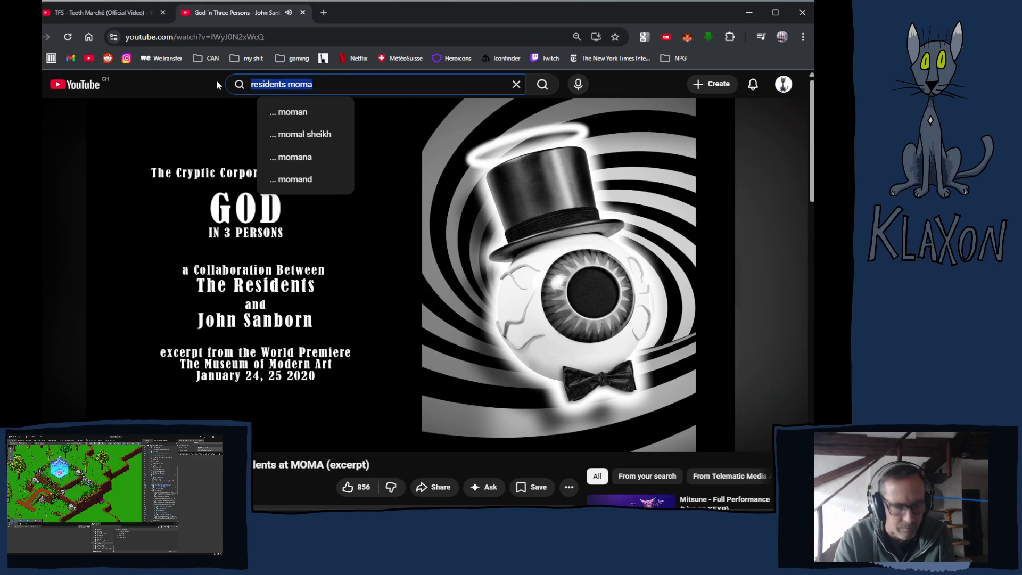
{"action": "type", "text": "snakef"}
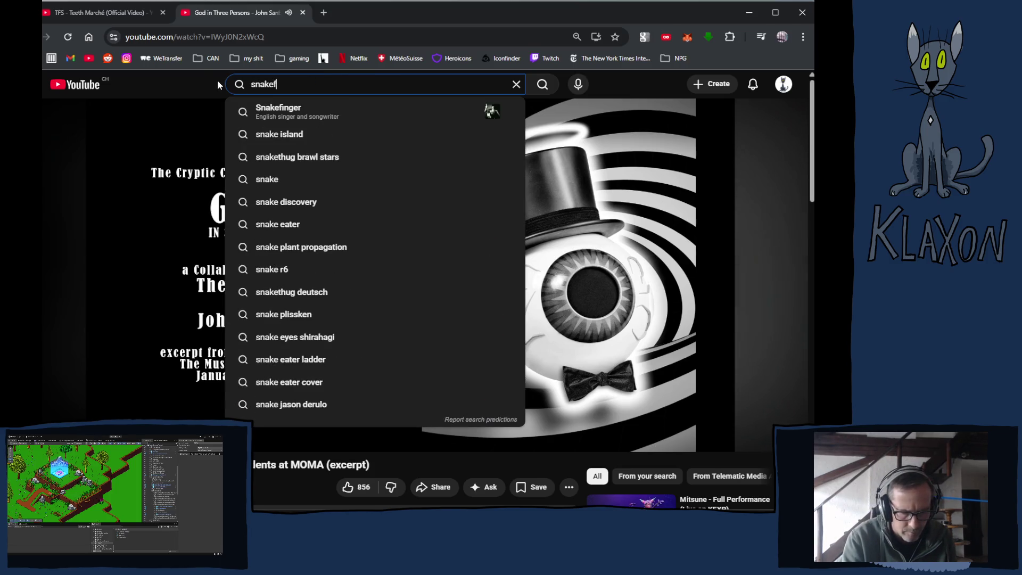
{"action": "type", "text": "inger"}
{"action": "key", "text": "Return"}
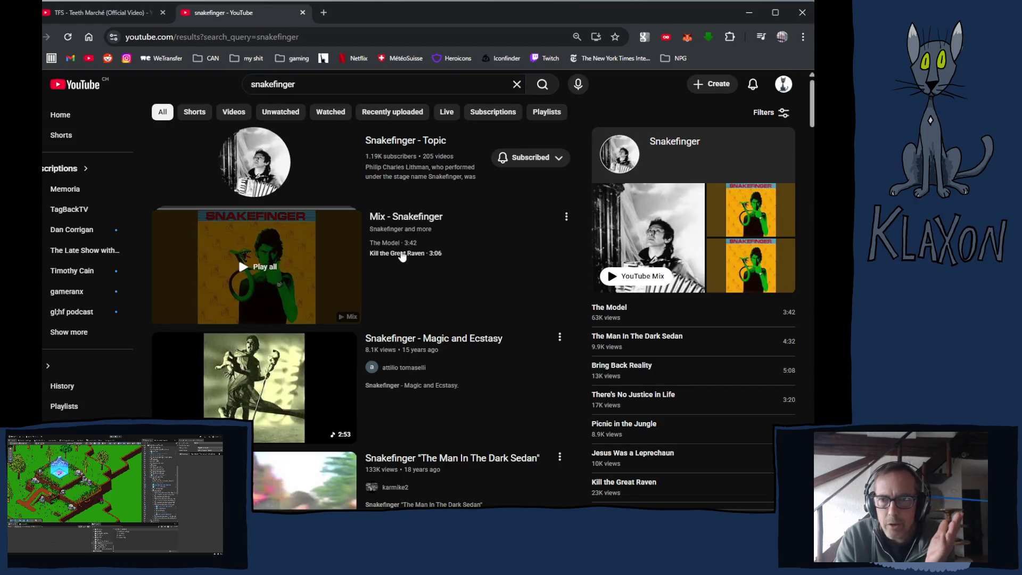
{"action": "left_click", "coordinate": [403, 141]}
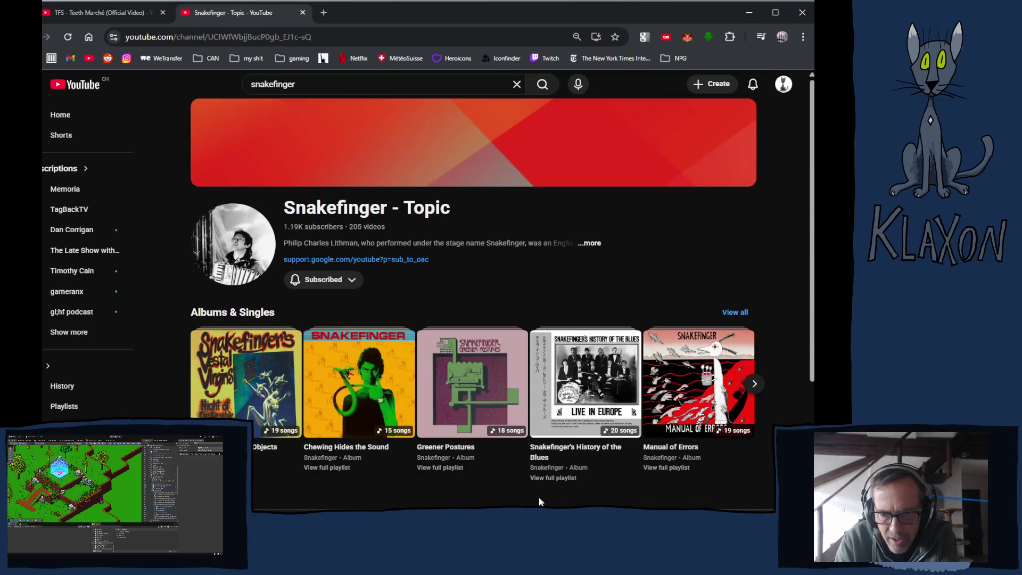
{"action": "left_click", "coordinate": [442, 399]}
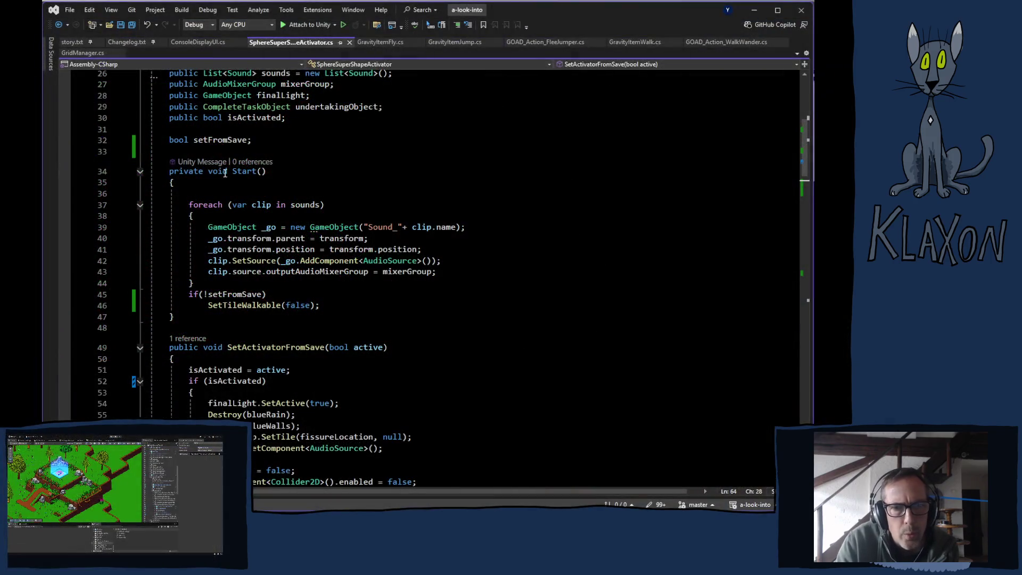
Change Start()'s return type from void to IEnumerator
{"action": "double_click", "coordinate": [224, 172]}
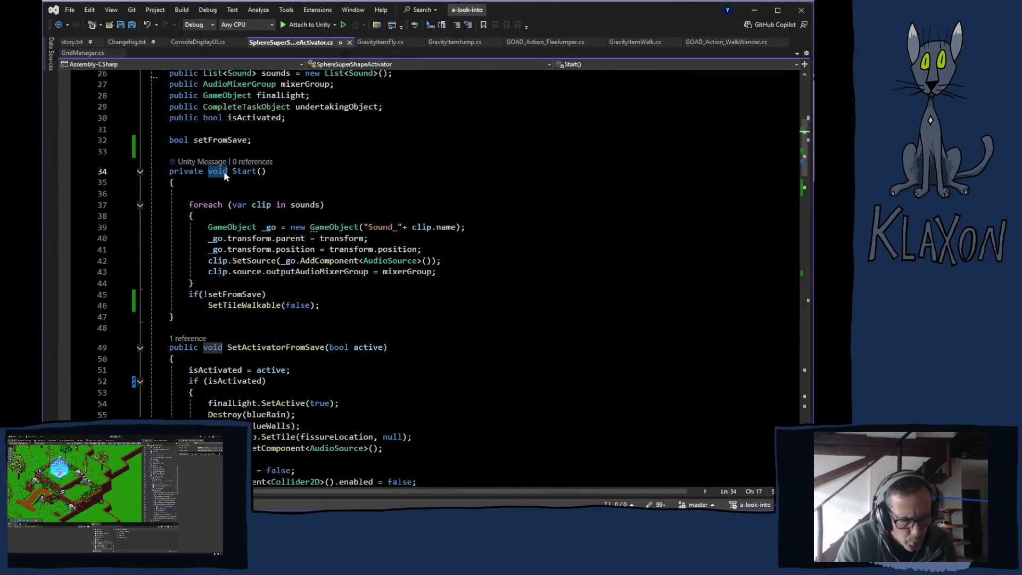
{"action": "type", "text": "ien"}
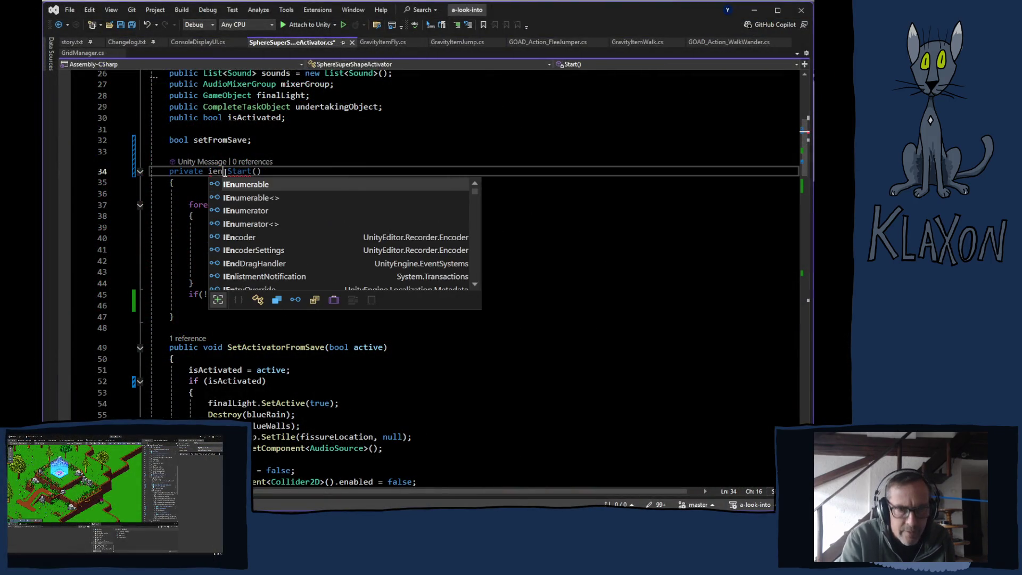
{"action": "key", "text": "Down"}
{"action": "key", "text": "Down"}
{"action": "key", "text": "Tab"}
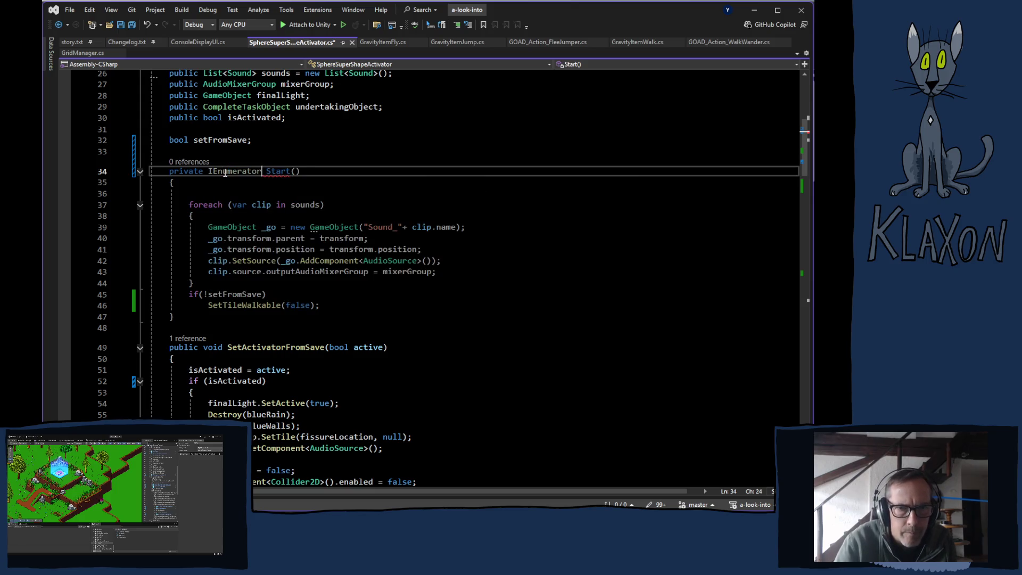
Add 'yield return new WaitForSeconds(1.0f);' after the foreach loop and save the script
{"action": "left_click", "coordinate": [227, 287]}
{"action": "key", "text": "Return"}
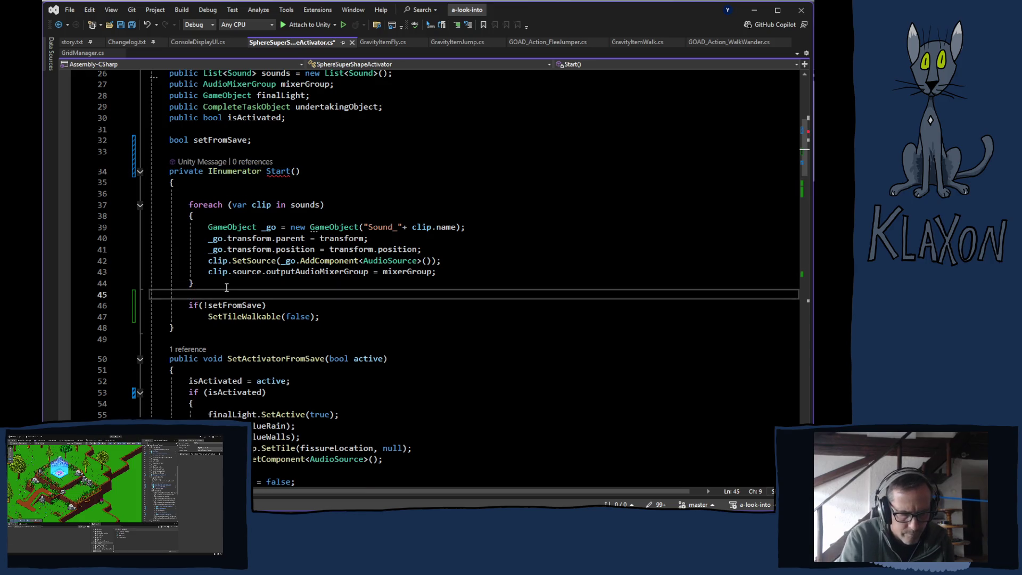
{"action": "type", "text": "yie"}
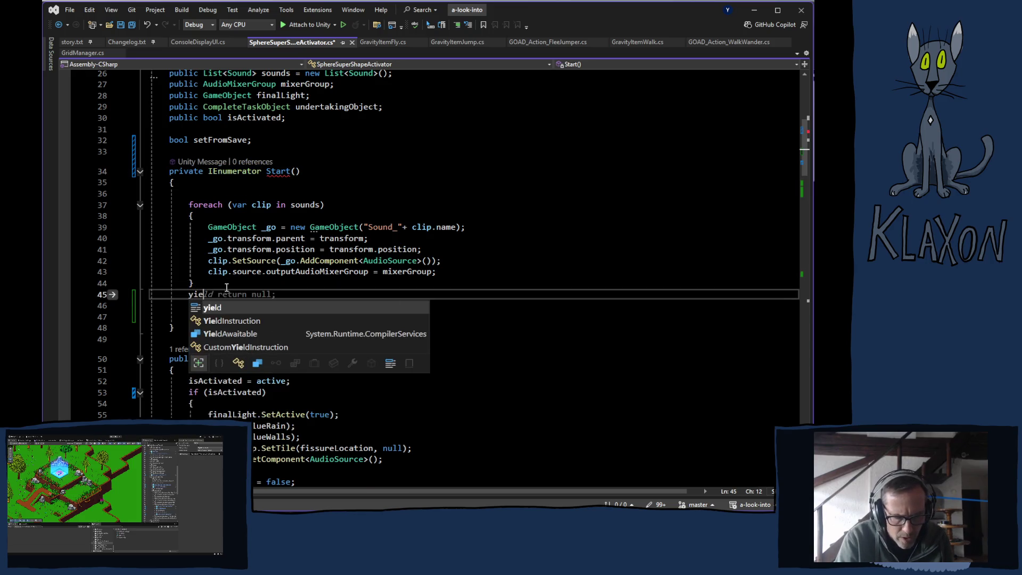
{"action": "type", "text": "ld ret"}
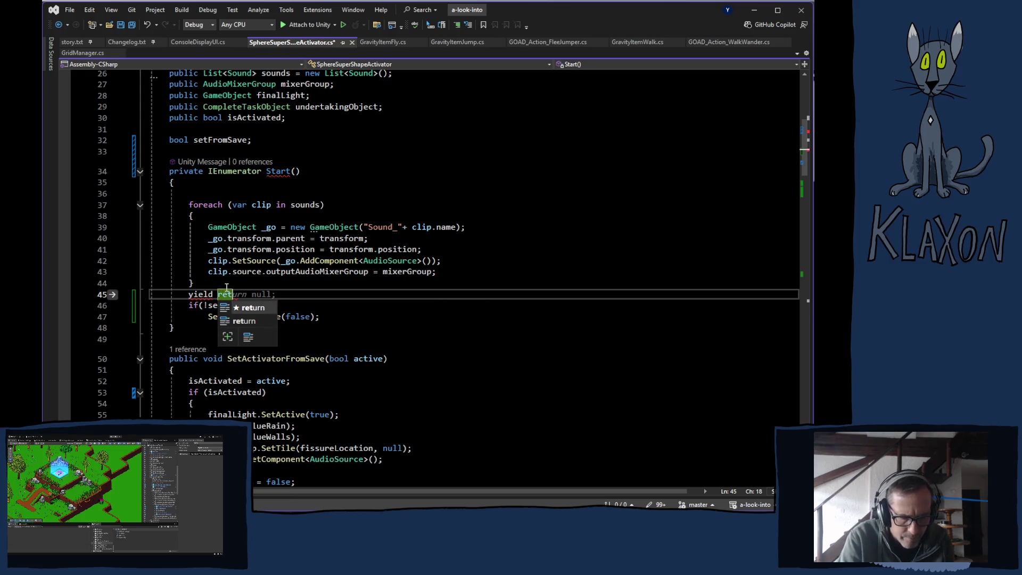
{"action": "type", "text": "urn new wai"}
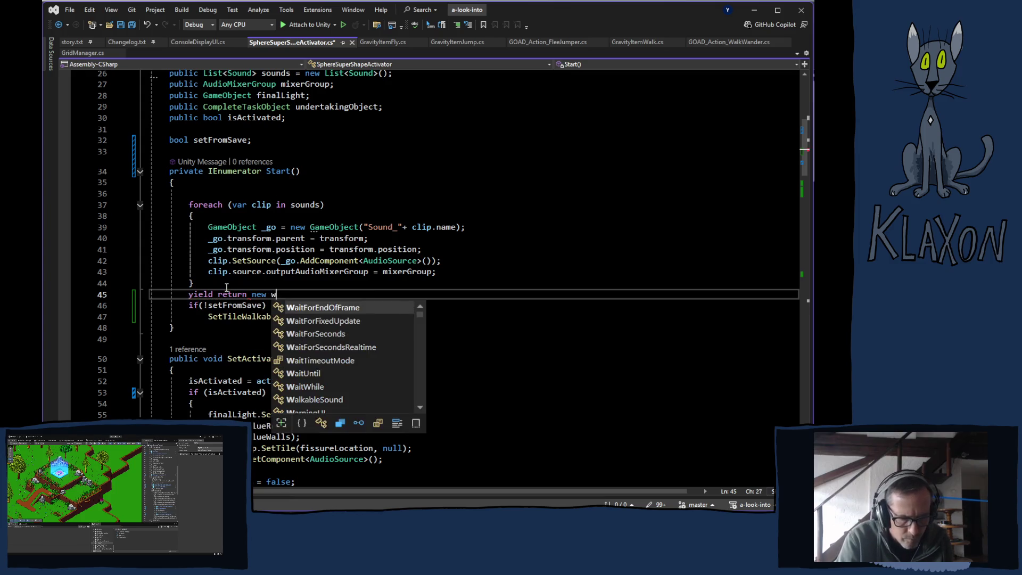
{"action": "key", "text": "Down"}
{"action": "key", "text": "Down"}
{"action": "key", "text": "Tab"}
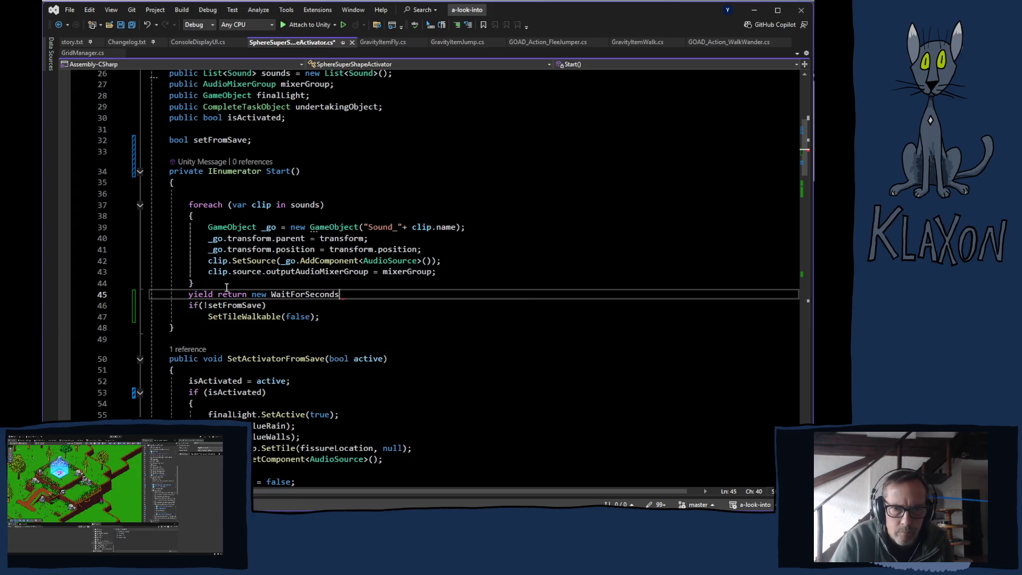
{"action": "type", "text": "("}
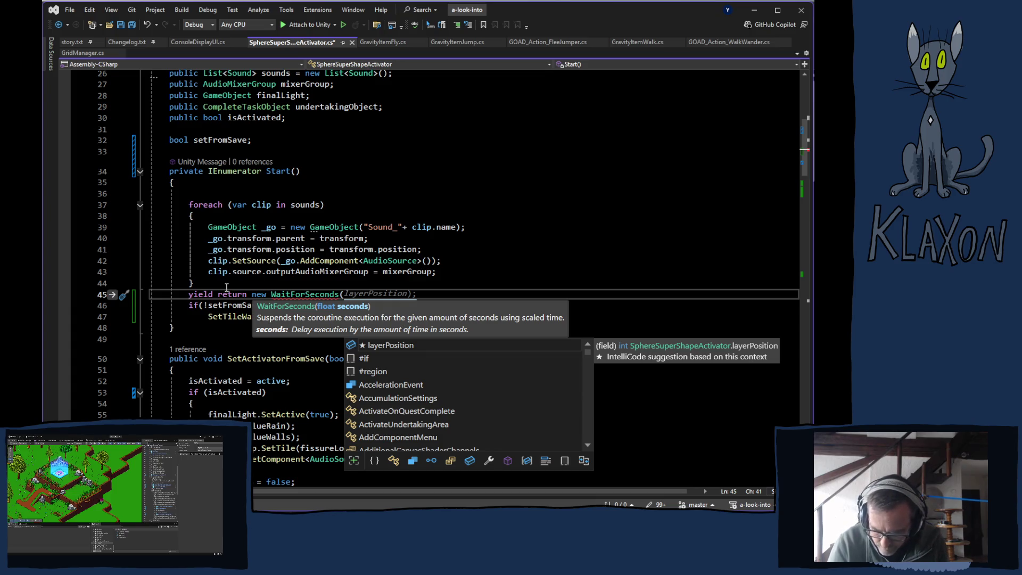
{"action": "type", "text": "0."}
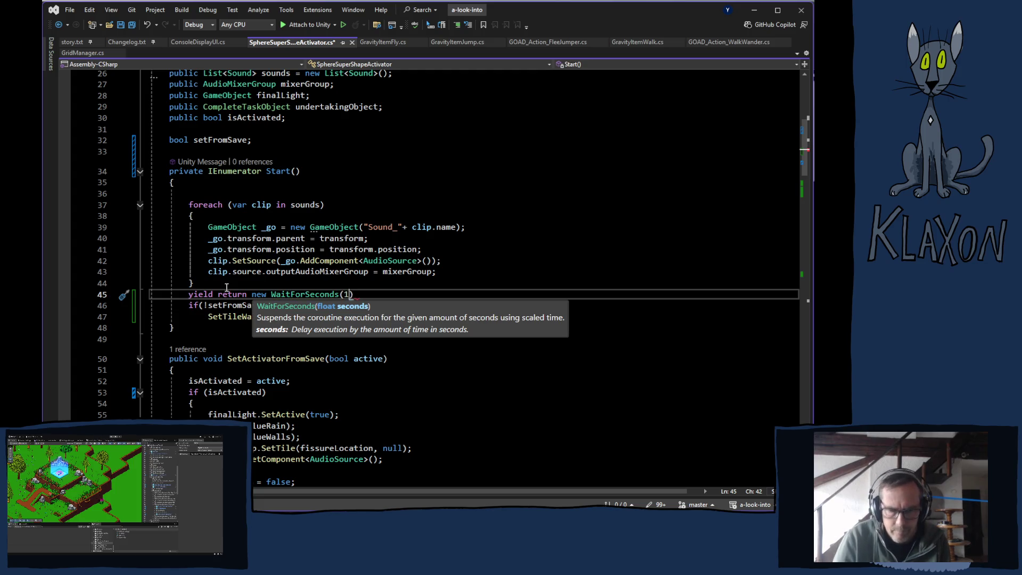
{"action": "type", "text": ".0s"}
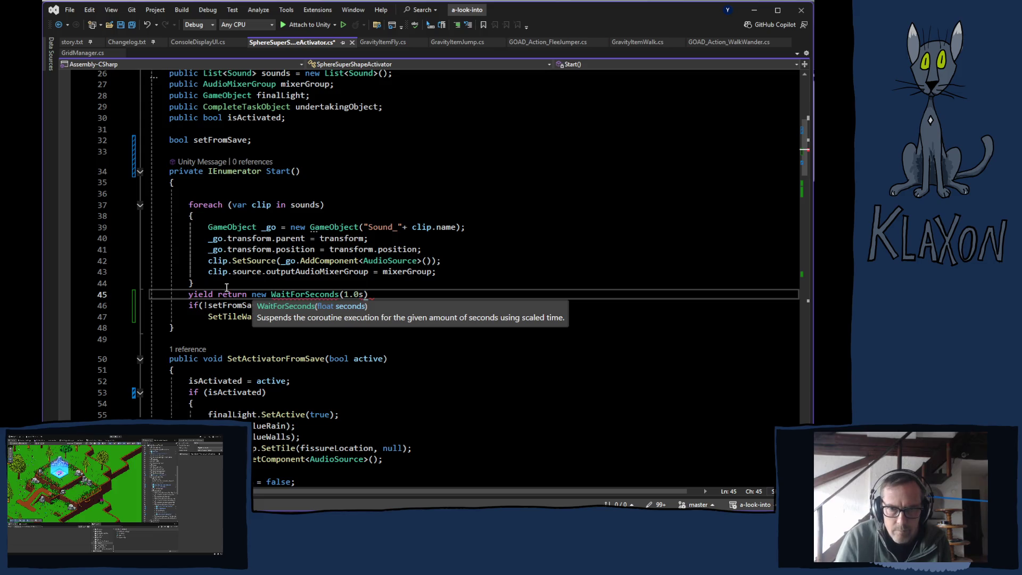
{"action": "key", "text": "BackSpace"}
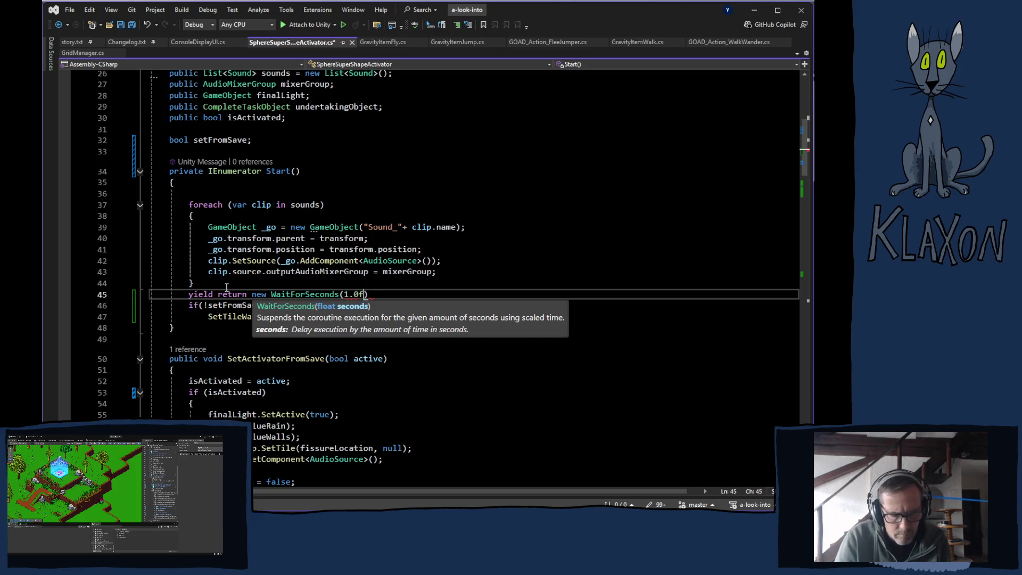
{"action": "type", "text": "f);"}
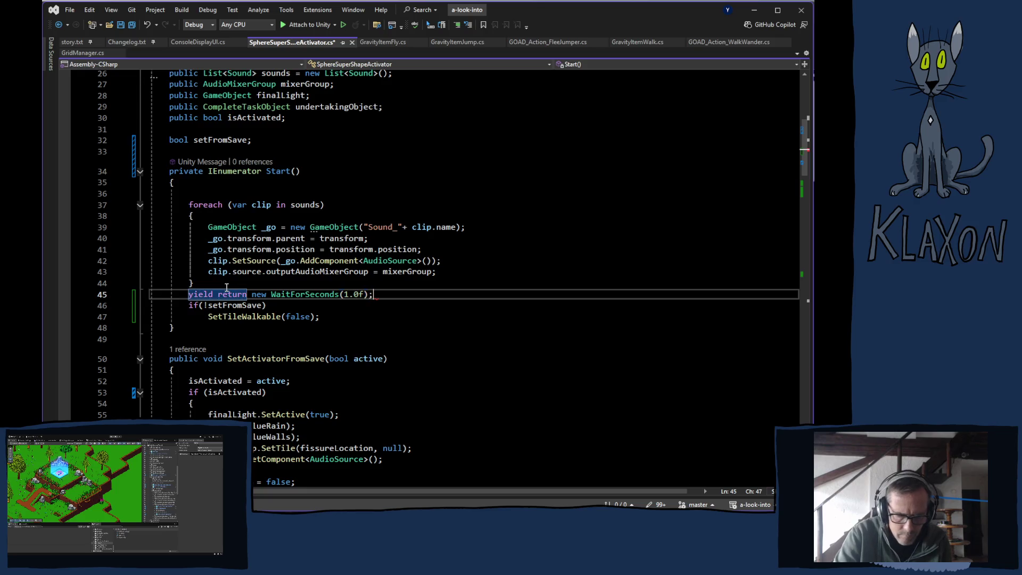
{"action": "key", "text": "ctrl+s"}
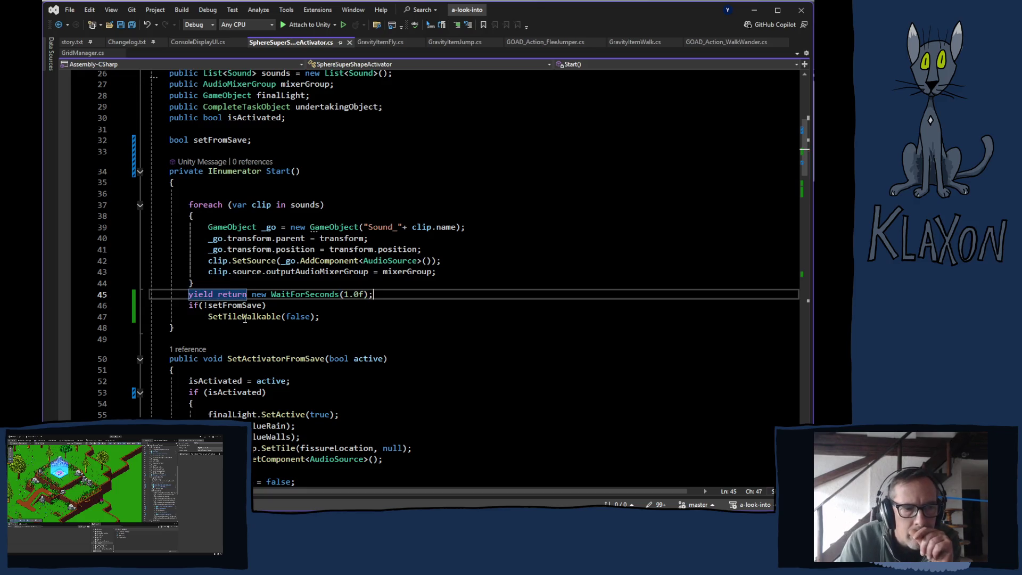
{"action": "key", "text": "alt+Tab"}
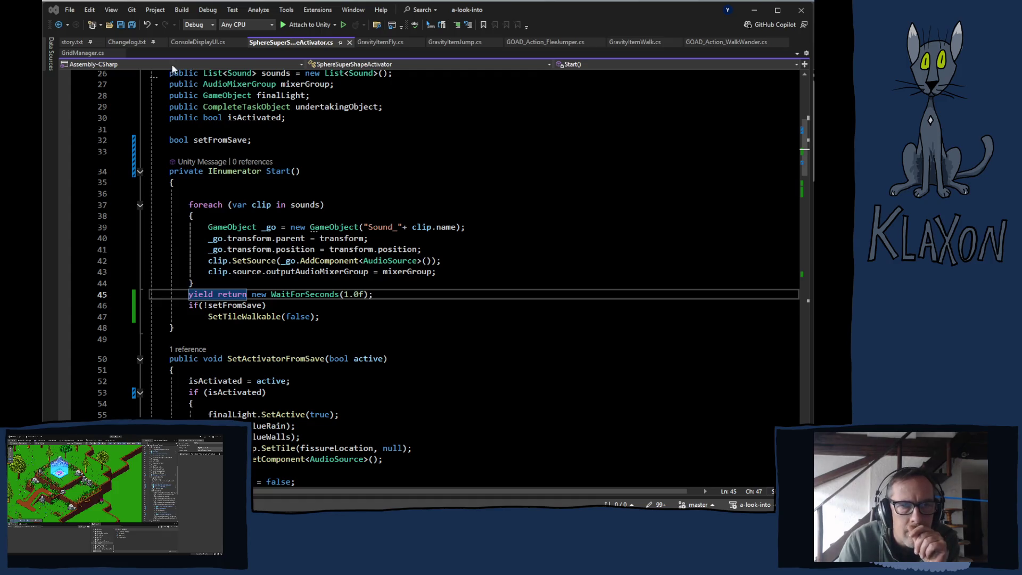
{"action": "left_click", "coordinate": [550, 12]}
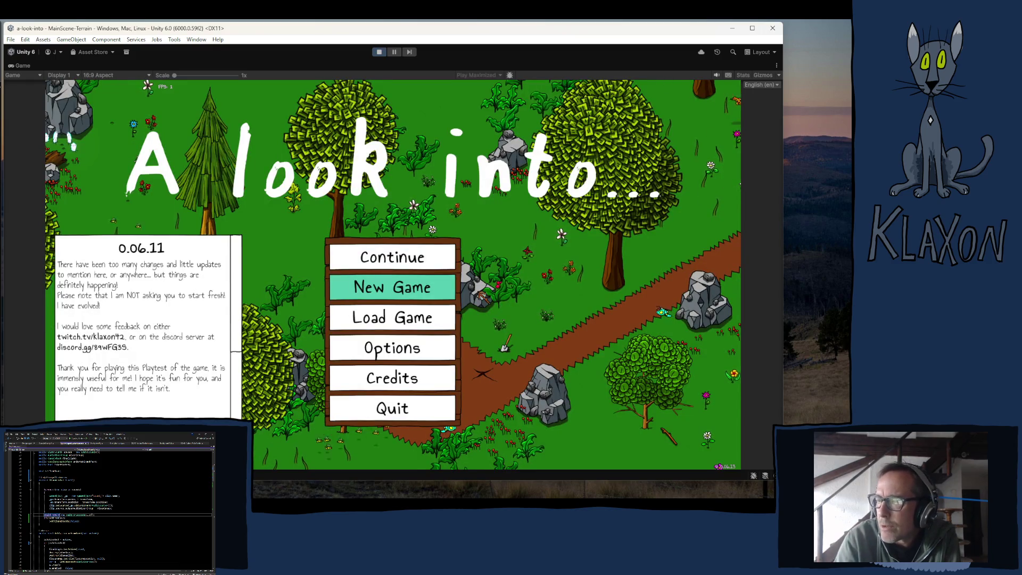
Open the Unity console to read the KeyNotFoundException error
{"action": "mouse_move", "coordinate": [373, 496]}
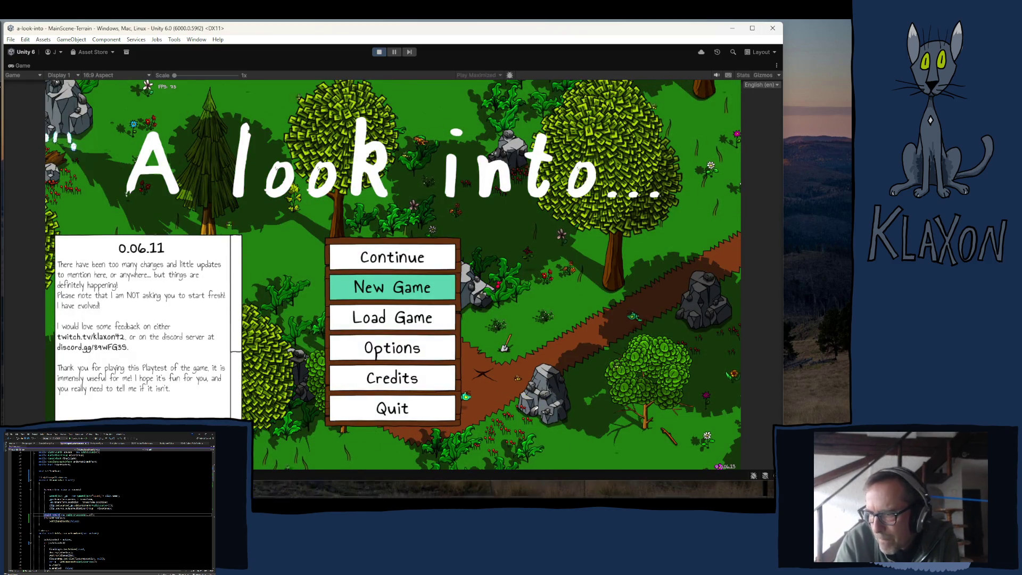
{"action": "key", "text": "ctrl+shift+c"}
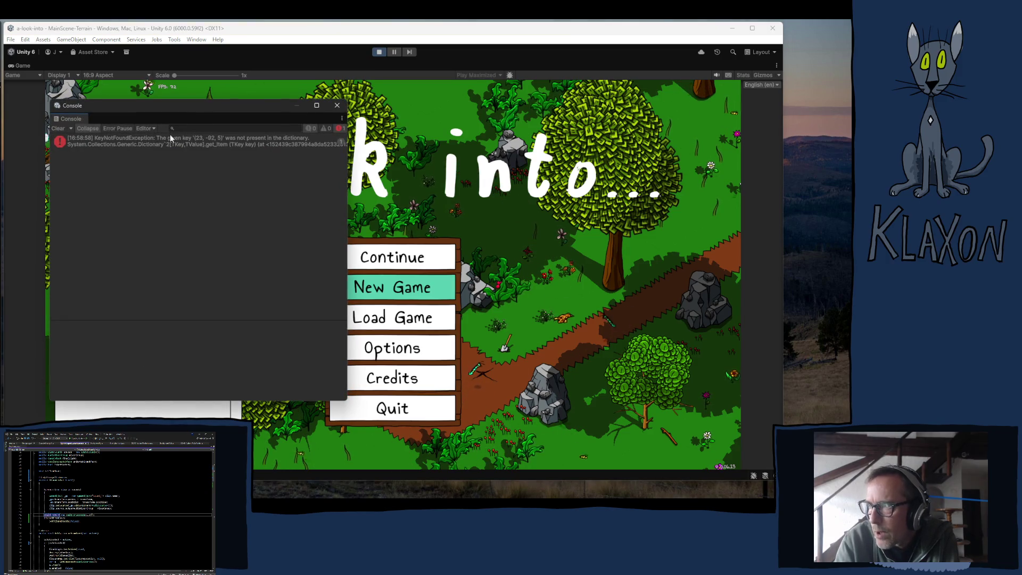
Close the console, stop play mode, and change the script's wait to 2.0 seconds
{"action": "left_click", "coordinate": [337, 105]}
{"action": "left_click", "coordinate": [378, 52]}
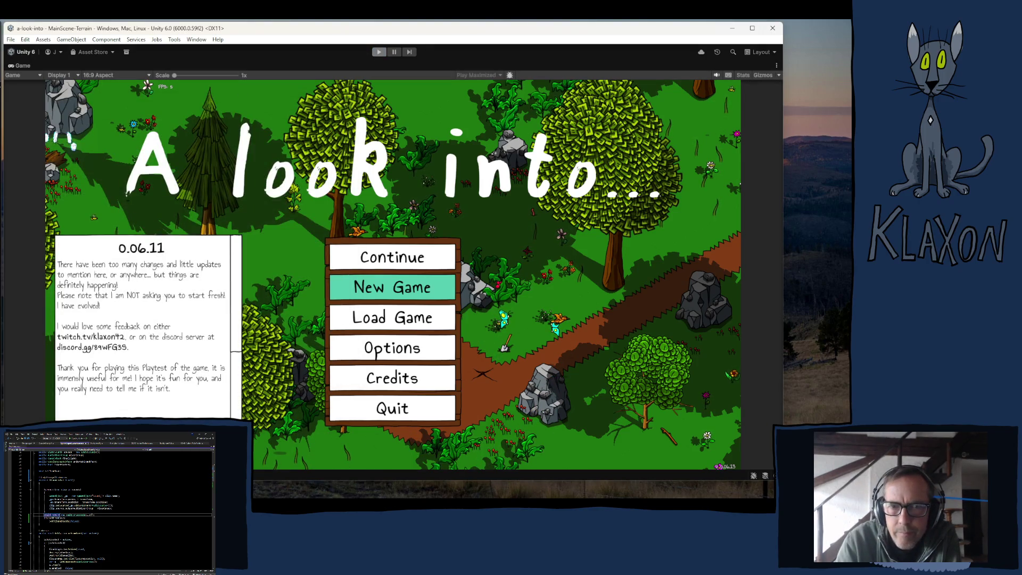
{"action": "left_click", "coordinate": [345, 295]}
{"action": "type", "text": "2"}
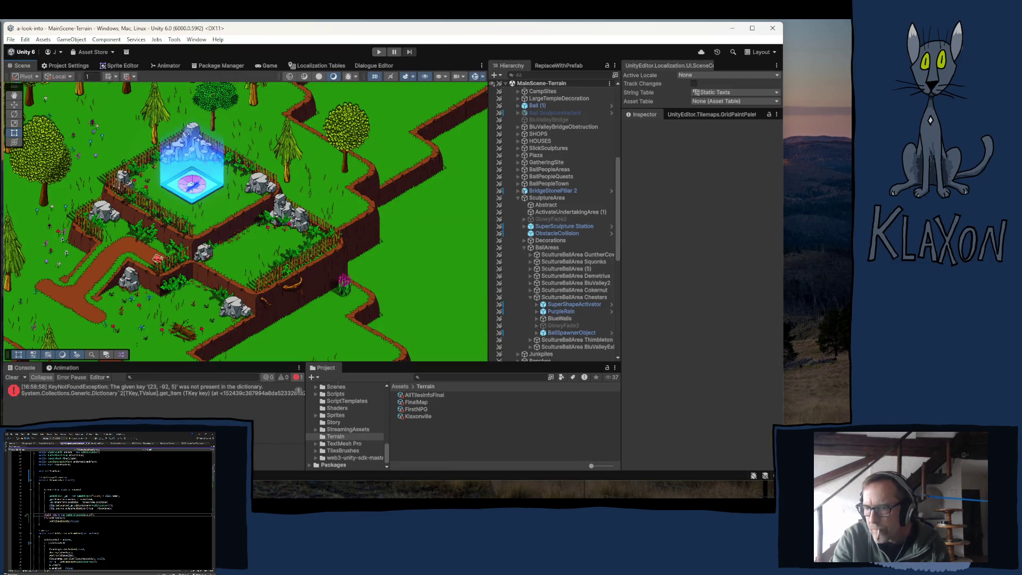
Enter play mode again to test the 2.0-second wait
{"action": "left_click", "coordinate": [594, 14]}
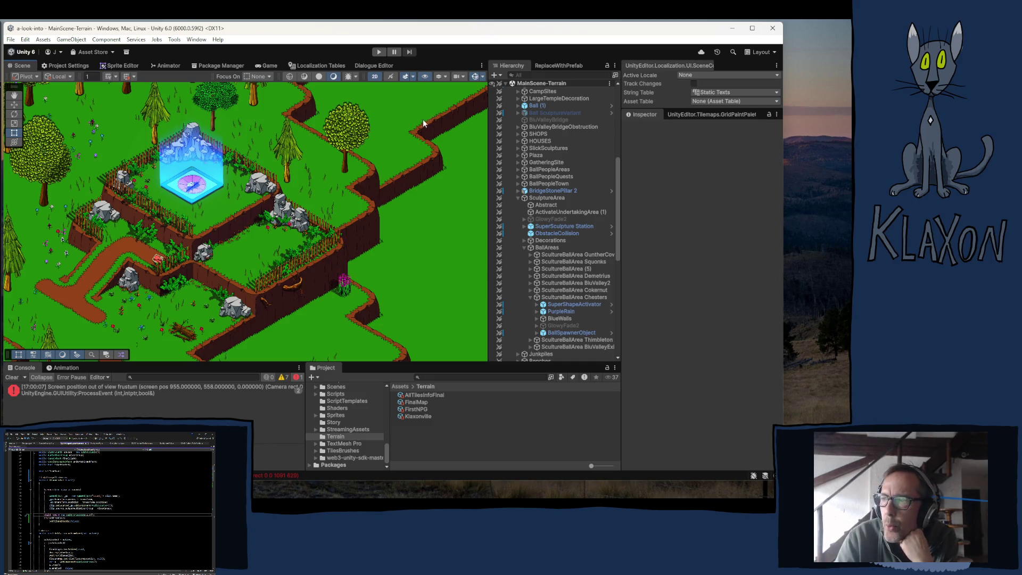
{"action": "left_click", "coordinate": [379, 52]}
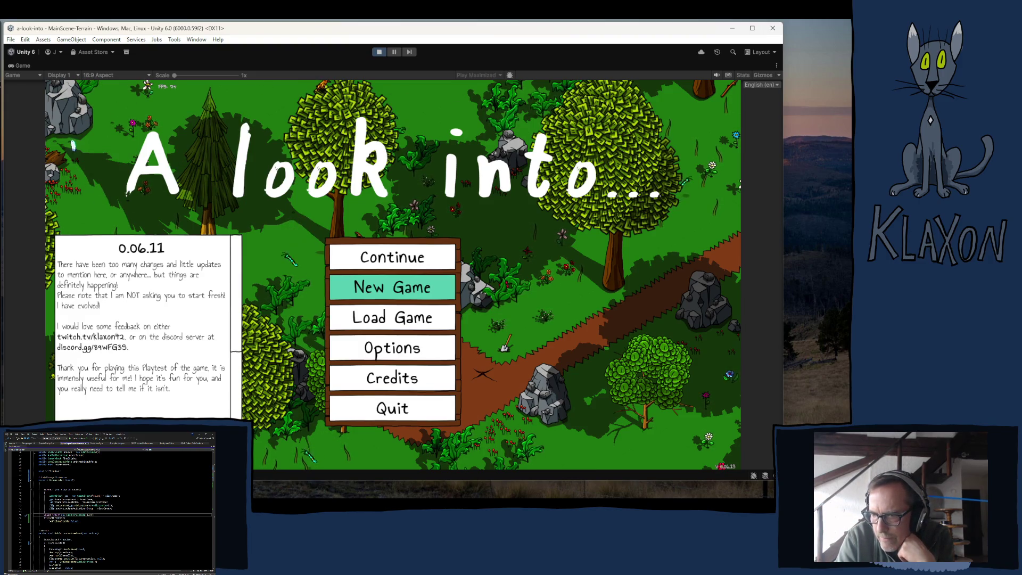
Recheck the console error, pause the game, and select SuperShapeActivator from the error entry
{"action": "key", "text": "ctrl+shift+c"}
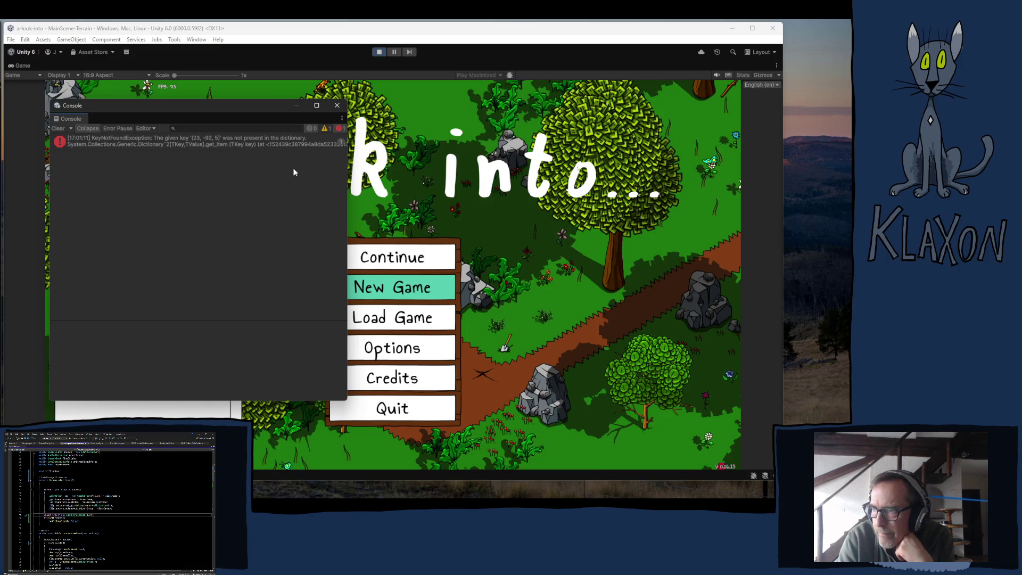
{"action": "left_click", "coordinate": [341, 108]}
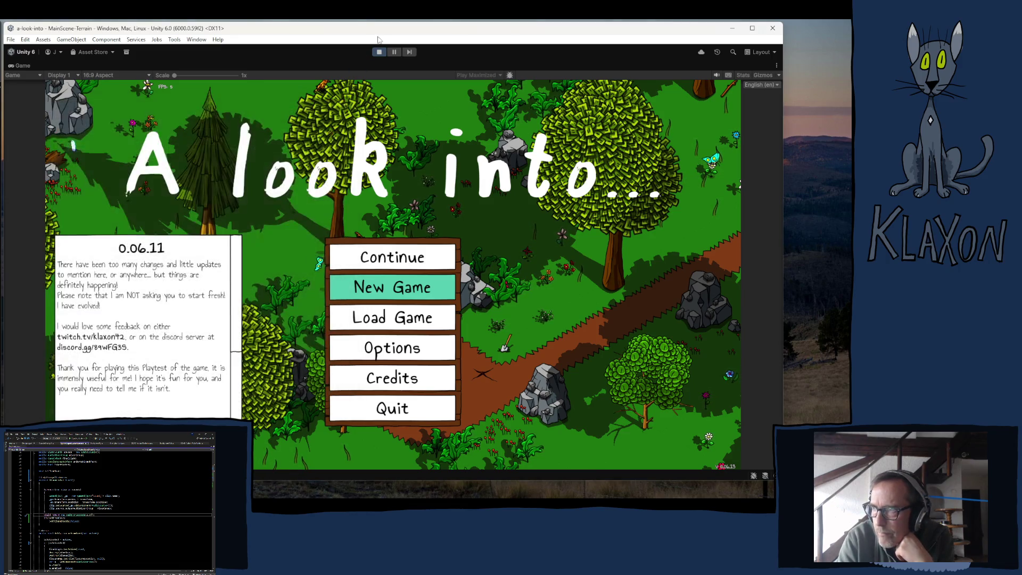
{"action": "left_click", "coordinate": [394, 53]}
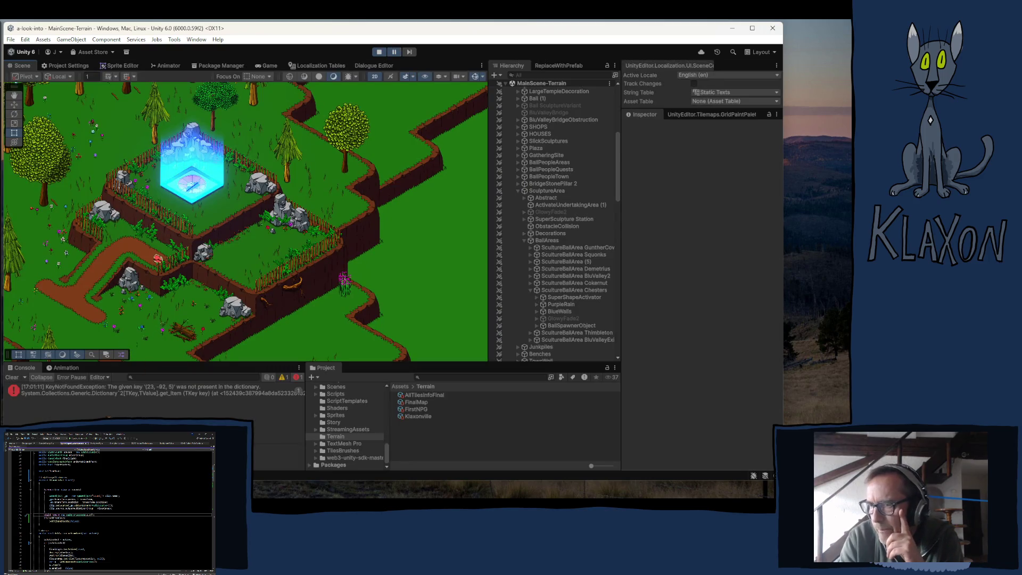
{"action": "left_click", "coordinate": [103, 388]}
{"action": "left_click", "coordinate": [561, 267]}
Frame SuperShapeActivator, check its Fissure Location Z value, and run the game to test
{"action": "double_click", "coordinate": [562, 269]}
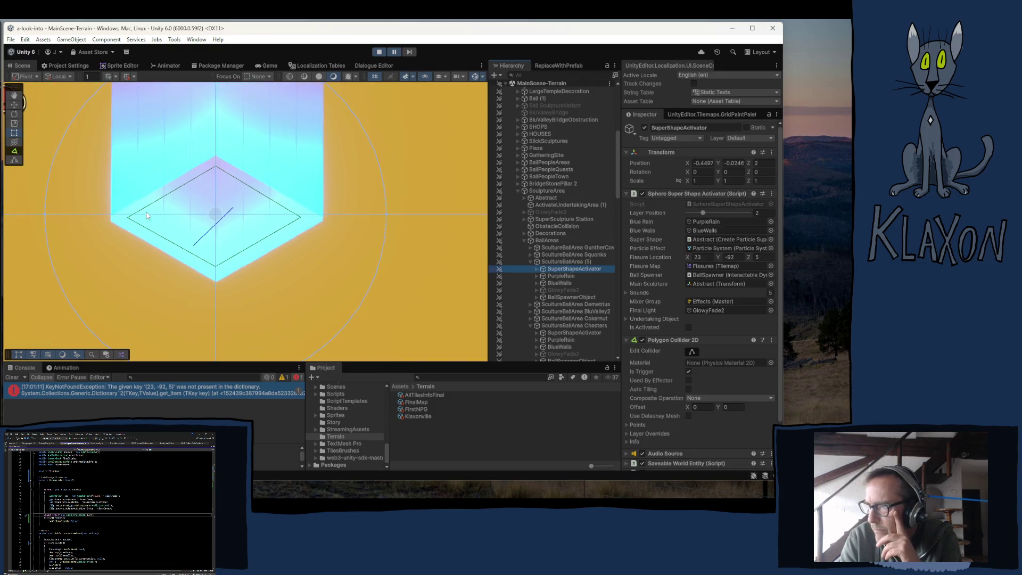
{"action": "scroll", "coordinate": [220, 239], "scroll_direction": "down", "scroll_amount": 10}
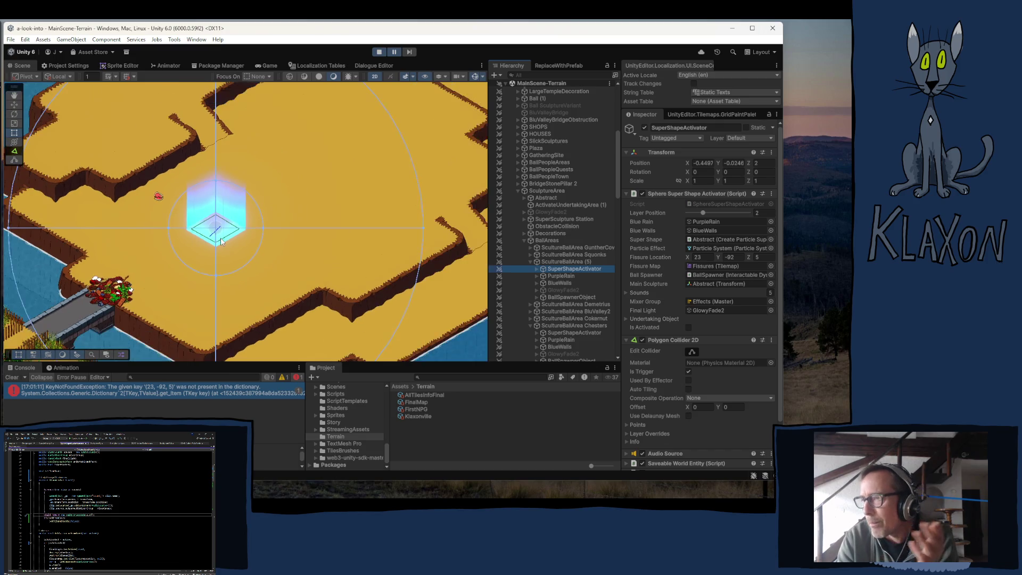
{"action": "scroll", "coordinate": [223, 261], "scroll_direction": "up", "scroll_amount": 3}
{"action": "scroll", "coordinate": [220, 263], "scroll_direction": "down", "scroll_amount": 2}
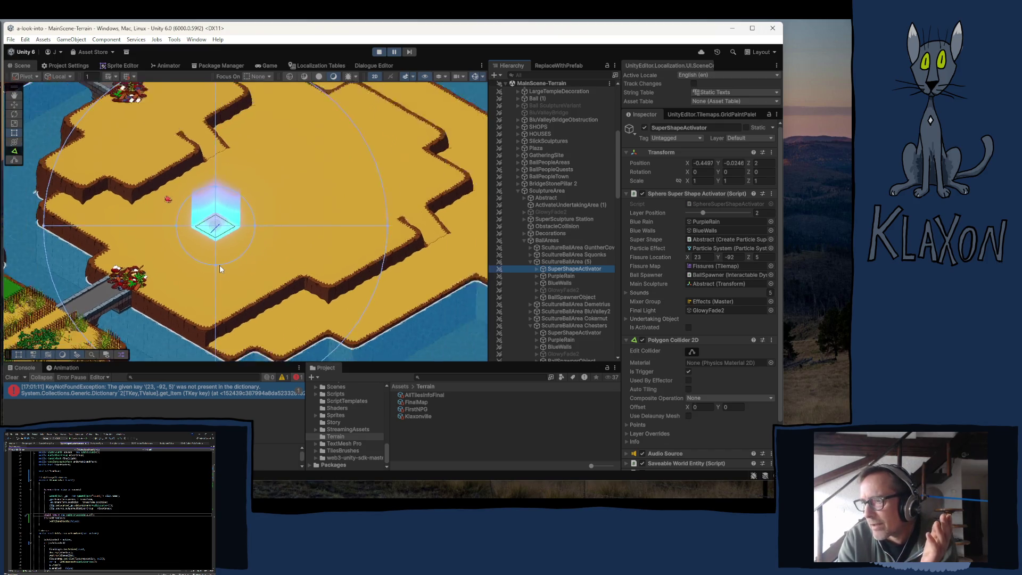
{"action": "scroll", "coordinate": [315, 261], "scroll_direction": "up", "scroll_amount": 2}
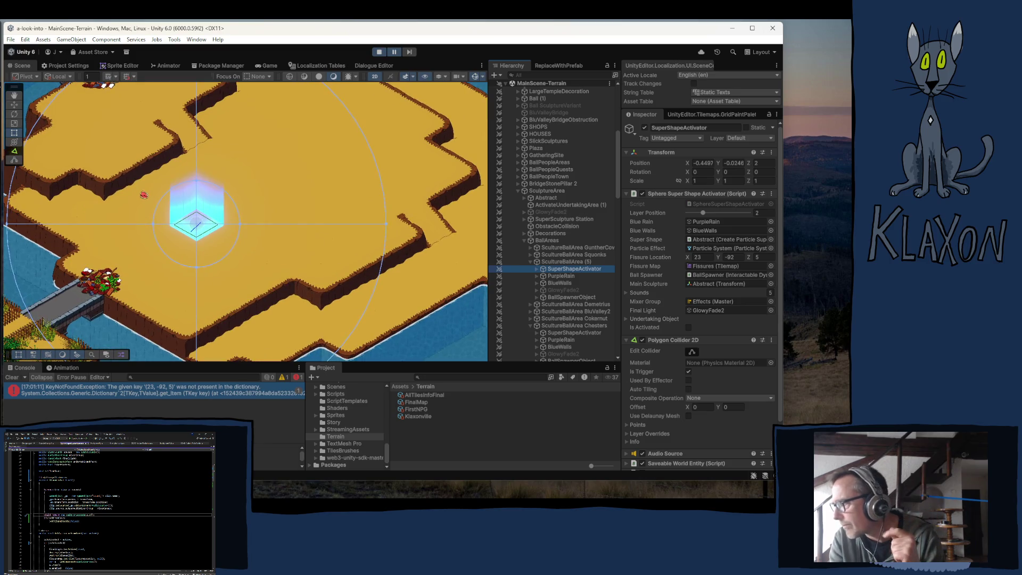
{"action": "left_click", "coordinate": [763, 256]}
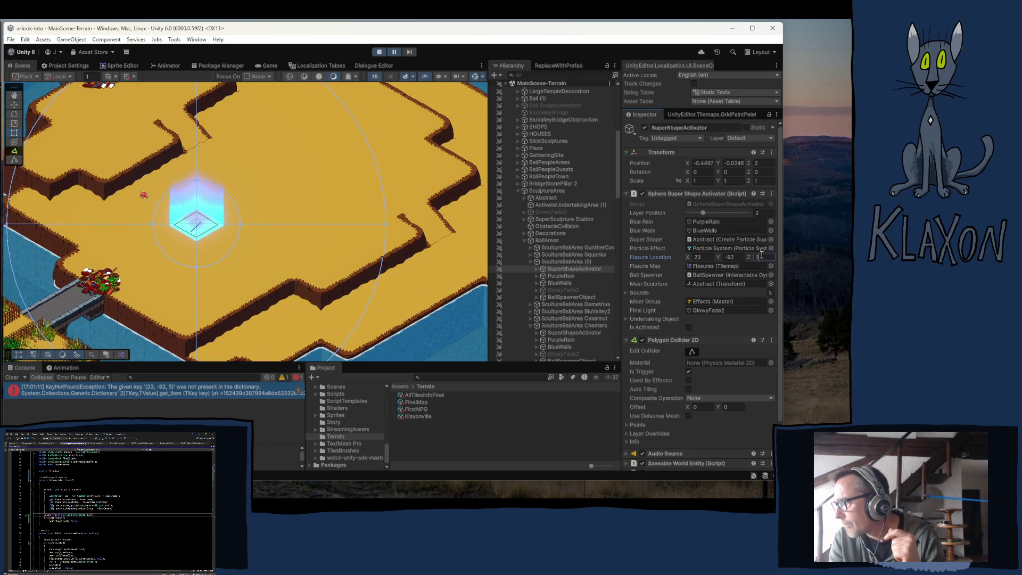
{"action": "left_click", "coordinate": [379, 52]}
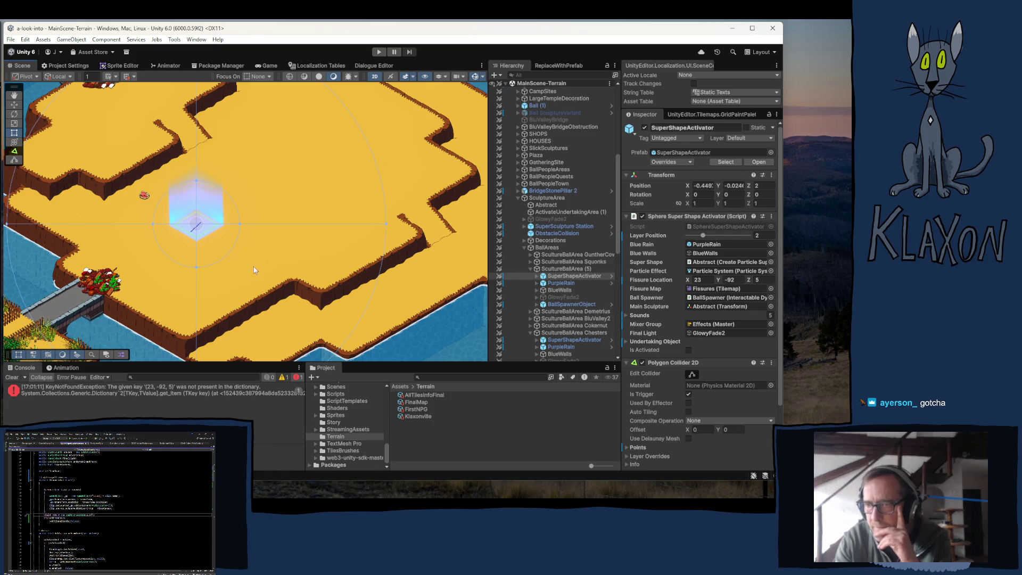
Pan the Scene view past the sand island and green land to the red barn
{"action": "scroll", "coordinate": [246, 258], "scroll_direction": "down", "scroll_amount": 2}
{"action": "scroll", "coordinate": [245, 254], "scroll_direction": "down", "scroll_amount": 4}
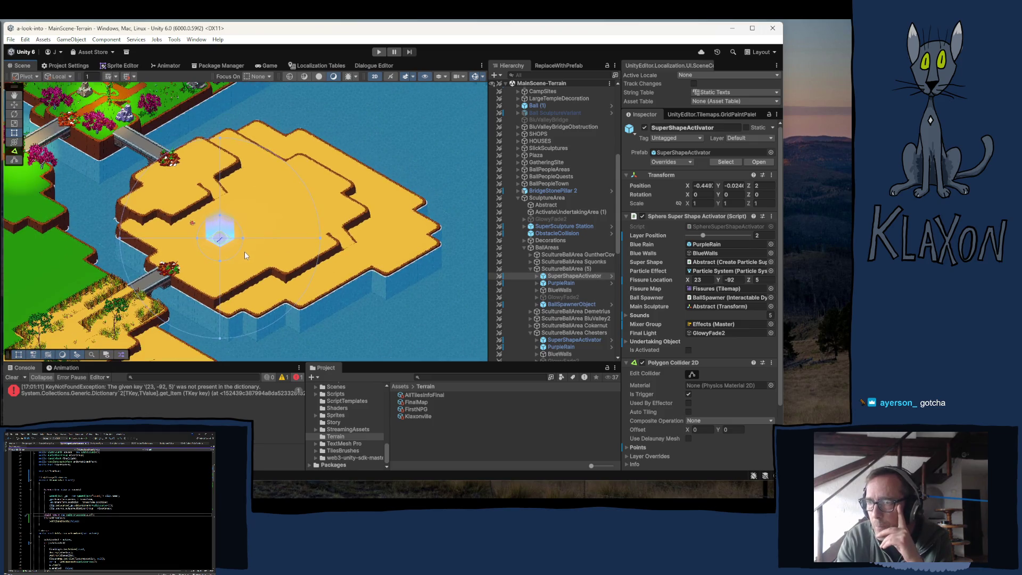
{"action": "scroll", "coordinate": [221, 250], "scroll_direction": "down", "scroll_amount": 2}
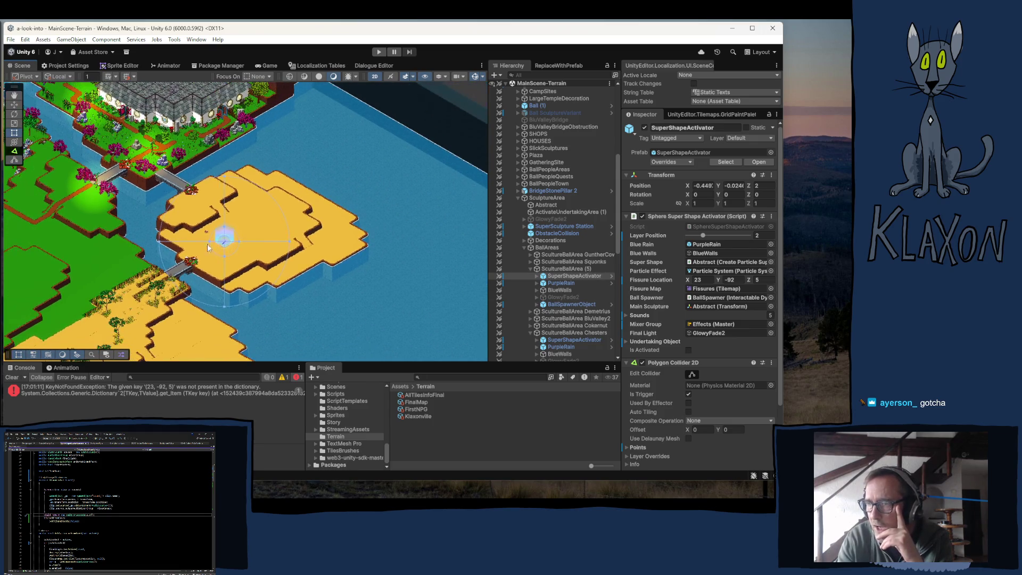
{"action": "scroll", "coordinate": [222, 261], "scroll_direction": "up", "scroll_amount": 2}
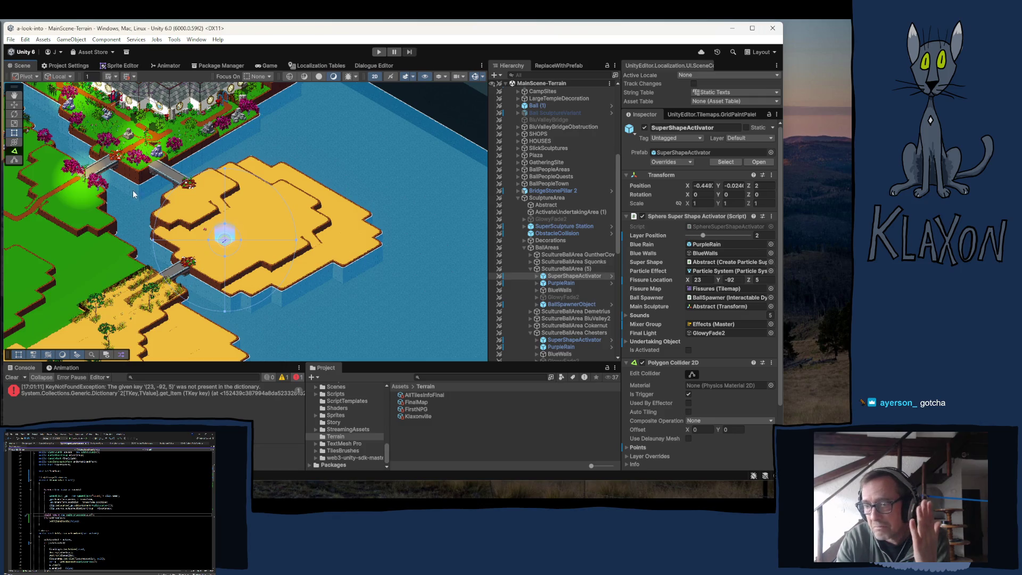
{"action": "mouse_move", "coordinate": [148, 264]}
{"action": "left_mouse_down"}
{"action": "mouse_move", "coordinate": [171, 198]}
{"action": "mouse_move", "coordinate": [264, 166]}
{"action": "mouse_move", "coordinate": [259, 137]}
{"action": "left_mouse_up"}
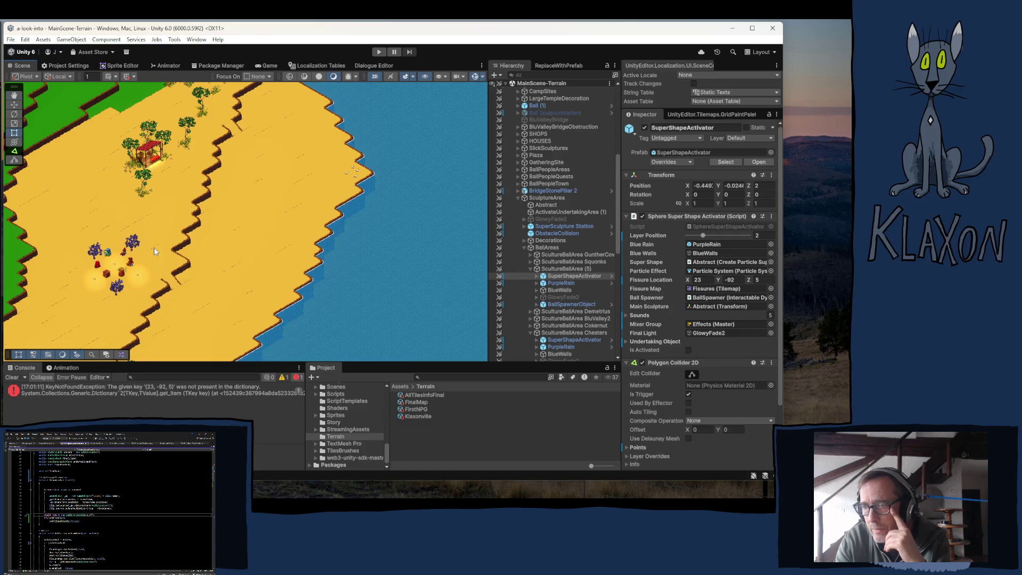
{"action": "left_click_drag", "start_coordinate": [223, 277], "coordinate": [176, 202]}
{"action": "mouse_move", "coordinate": [106, 320]}
{"action": "left_mouse_down"}
{"action": "mouse_move", "coordinate": [88, 252]}
{"action": "mouse_move", "coordinate": [133, 234]}
{"action": "mouse_move", "coordinate": [203, 276]}
{"action": "mouse_move", "coordinate": [208, 255]}
{"action": "left_mouse_up"}
{"action": "left_click_drag", "start_coordinate": [241, 142], "coordinate": [240, 241]}
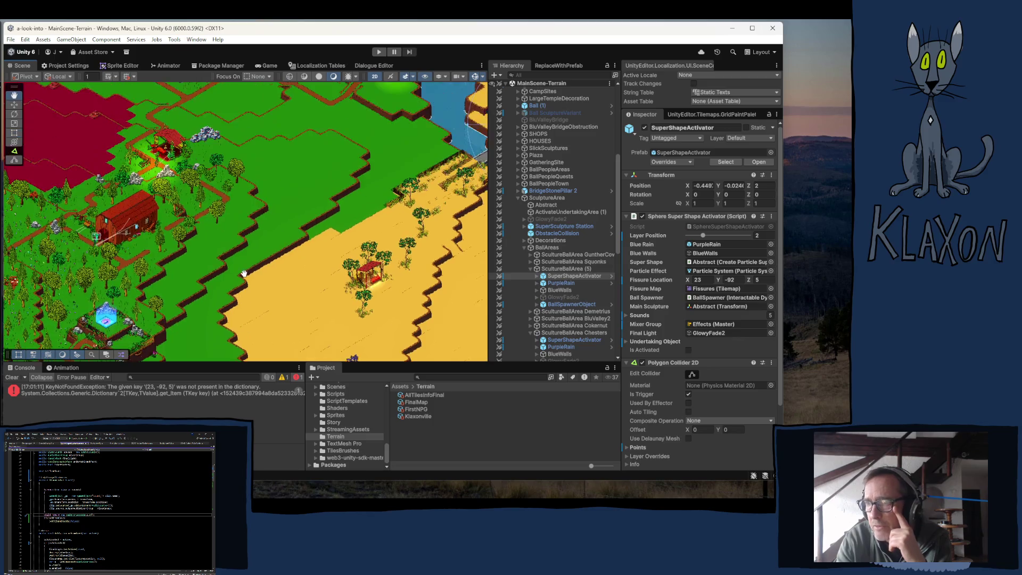
{"action": "mouse_move", "coordinate": [253, 162]}
{"action": "left_mouse_down"}
{"action": "mouse_move", "coordinate": [264, 336]}
{"action": "mouse_move", "coordinate": [267, 255]}
{"action": "mouse_move", "coordinate": [277, 309]}
{"action": "mouse_move", "coordinate": [266, 277]}
{"action": "left_mouse_up"}
{"action": "left_click_drag", "start_coordinate": [221, 230], "coordinate": [212, 236]}
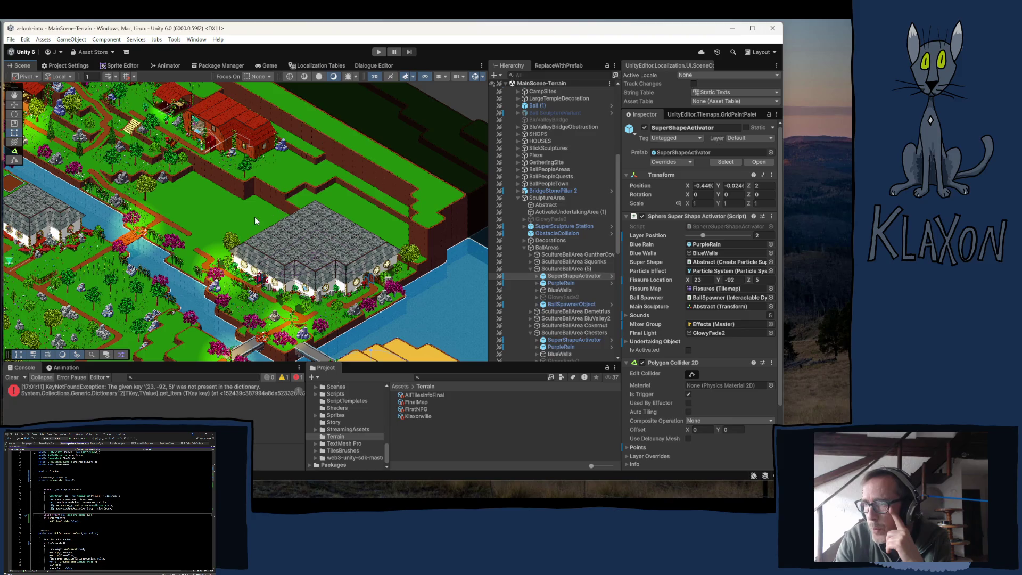
{"action": "mouse_move", "coordinate": [195, 174]}
{"action": "left_mouse_down"}
{"action": "mouse_move", "coordinate": [232, 269]}
{"action": "mouse_move", "coordinate": [185, 164]}
{"action": "left_mouse_up"}
Pan past the pond toward the water until the yellow plateau's SuperShapeActivator is visible
{"action": "mouse_move", "coordinate": [310, 266]}
{"action": "left_mouse_down"}
{"action": "mouse_move", "coordinate": [285, 220]}
{"action": "mouse_move", "coordinate": [388, 135]}
{"action": "mouse_move", "coordinate": [231, 257]}
{"action": "left_mouse_up"}
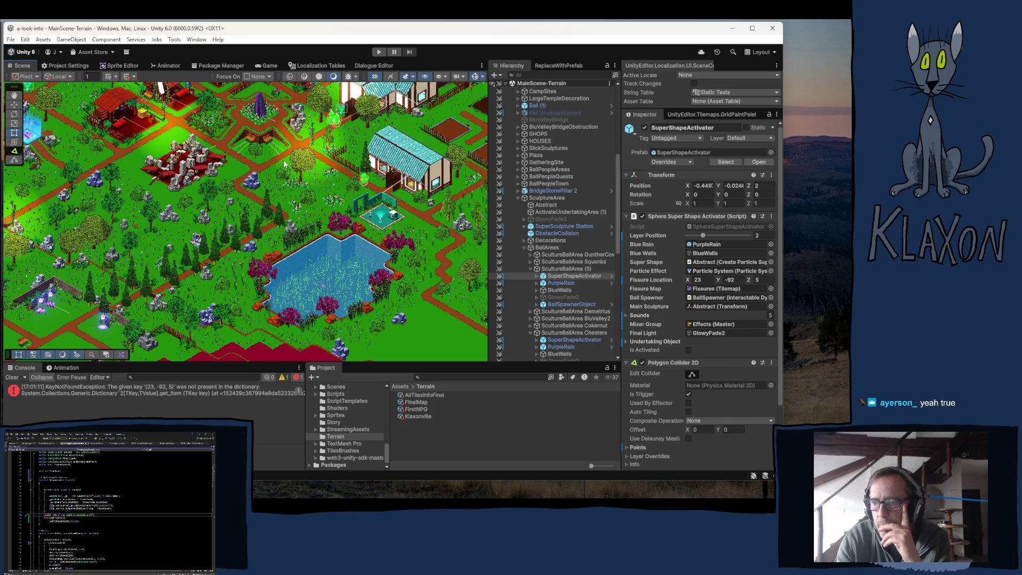
{"action": "left_click_drag", "start_coordinate": [158, 299], "coordinate": [208, 232]}
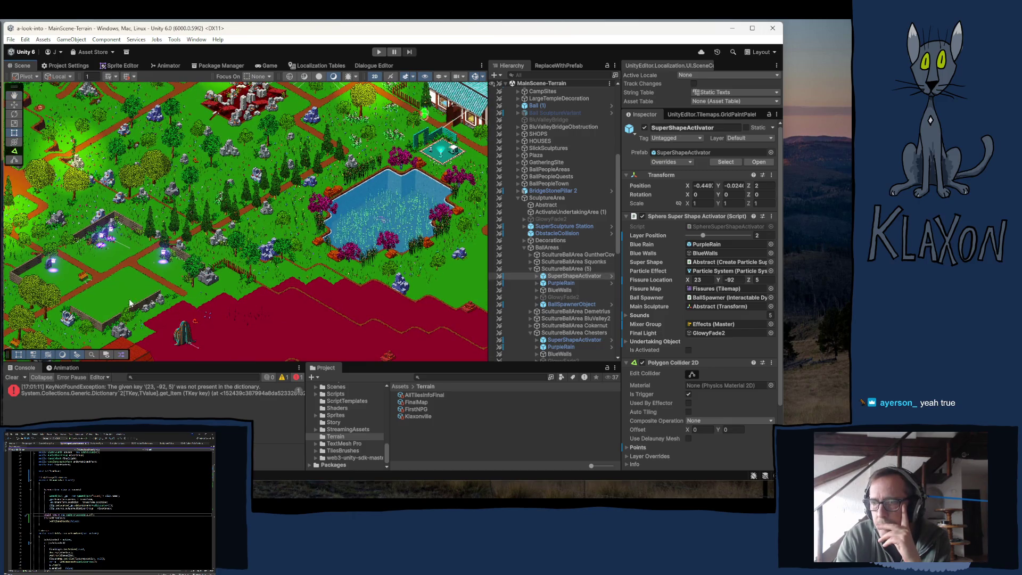
{"action": "mouse_move", "coordinate": [171, 300]}
{"action": "left_mouse_down"}
{"action": "mouse_move", "coordinate": [310, 246]}
{"action": "mouse_move", "coordinate": [43, 170]}
{"action": "left_mouse_up"}
{"action": "left_click_drag", "start_coordinate": [346, 252], "coordinate": [88, 224]}
{"action": "left_click_drag", "start_coordinate": [234, 250], "coordinate": [179, 229]}
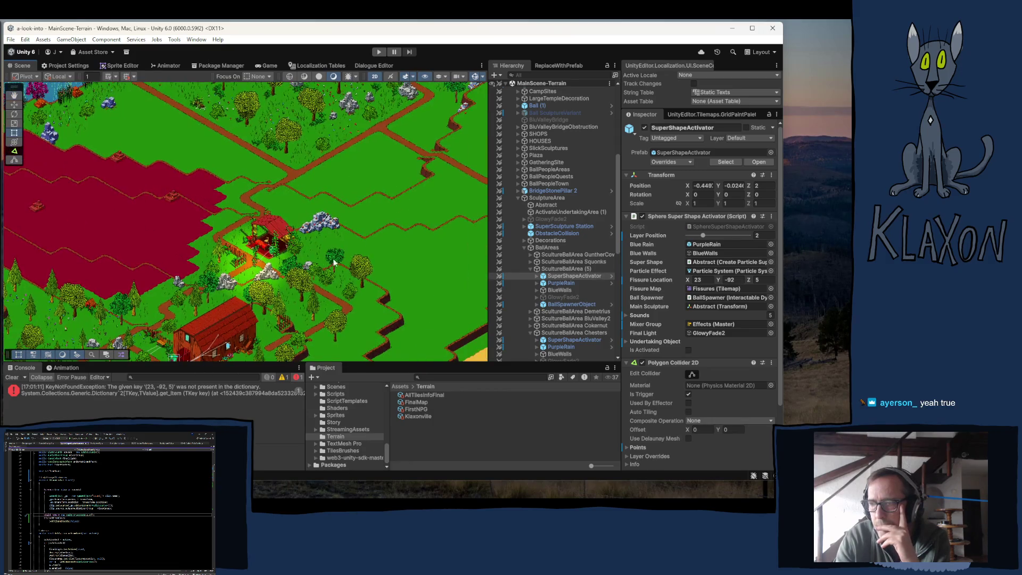
{"action": "left_click_drag", "start_coordinate": [276, 299], "coordinate": [145, 252]}
{"action": "left_click_drag", "start_coordinate": [236, 255], "coordinate": [185, 267]}
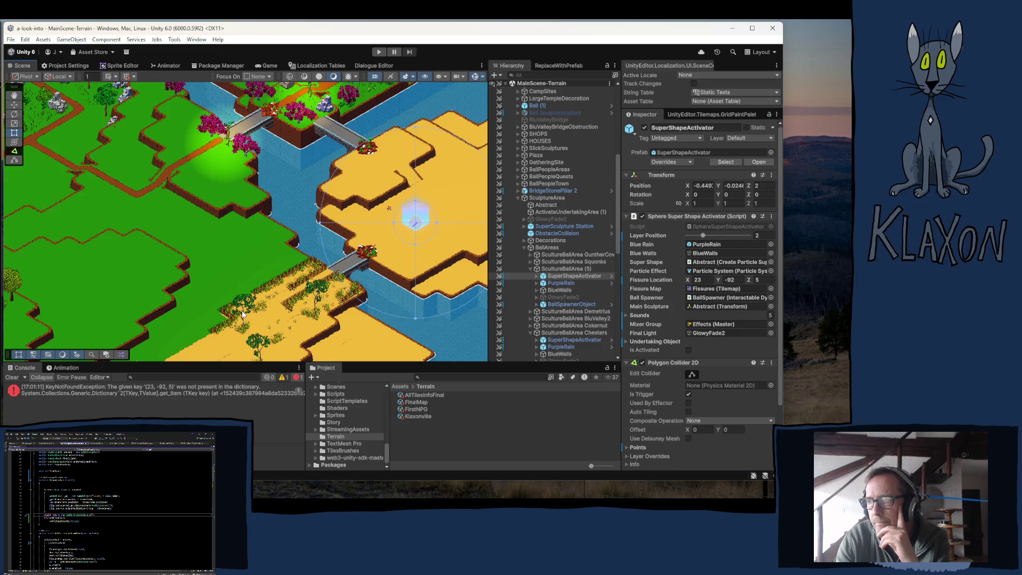
{"action": "mouse_move", "coordinate": [381, 280]}
{"action": "left_mouse_down"}
{"action": "mouse_move", "coordinate": [235, 241]}
{"action": "mouse_move", "coordinate": [212, 245]}
{"action": "left_mouse_up"}
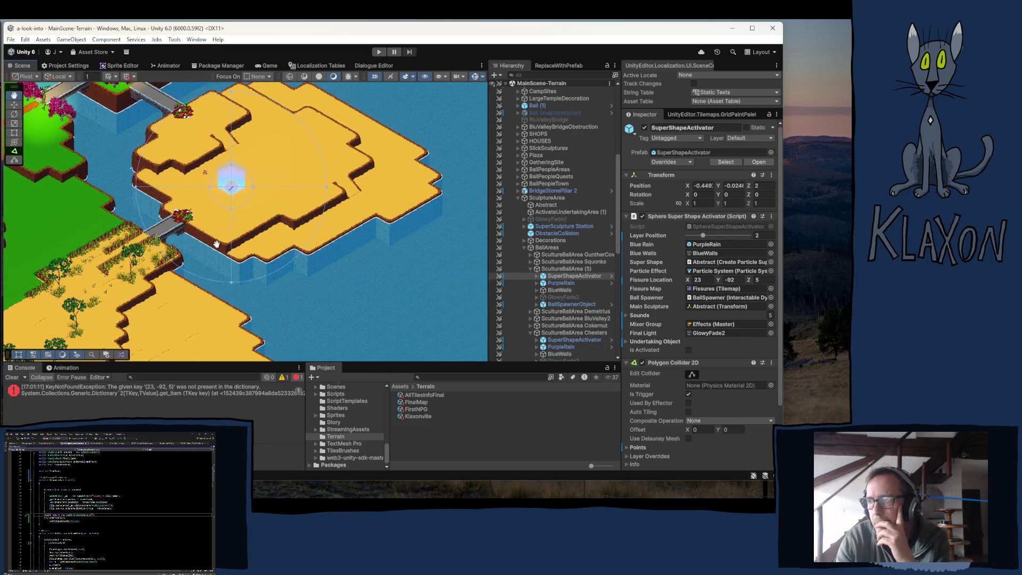
{"action": "left_click_drag", "start_coordinate": [331, 258], "coordinate": [237, 295]}
{"action": "right_click", "coordinate": [220, 167]}
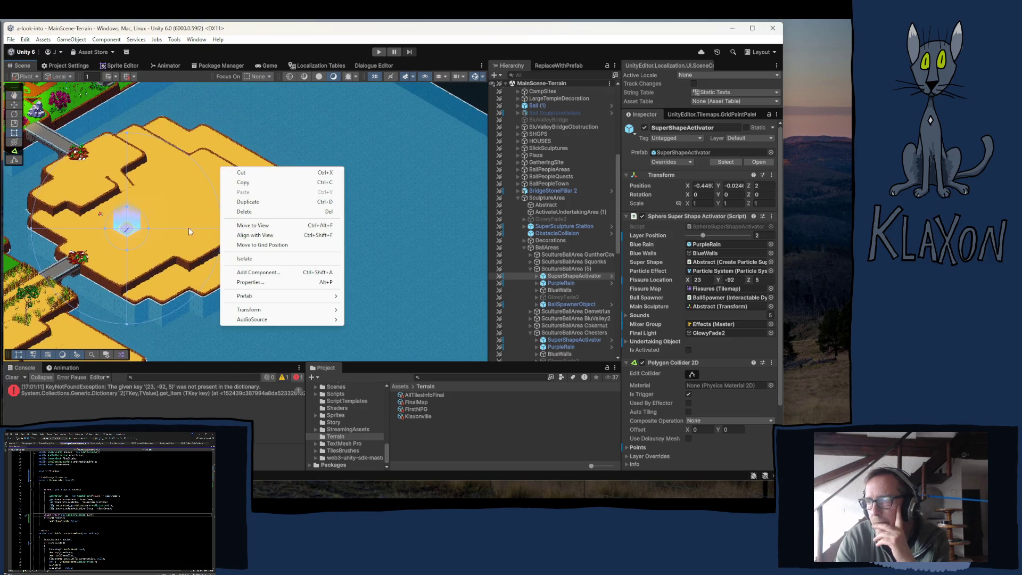
{"action": "key", "text": "Escape"}
{"action": "left_click_drag", "start_coordinate": [174, 237], "coordinate": [174, 184]}
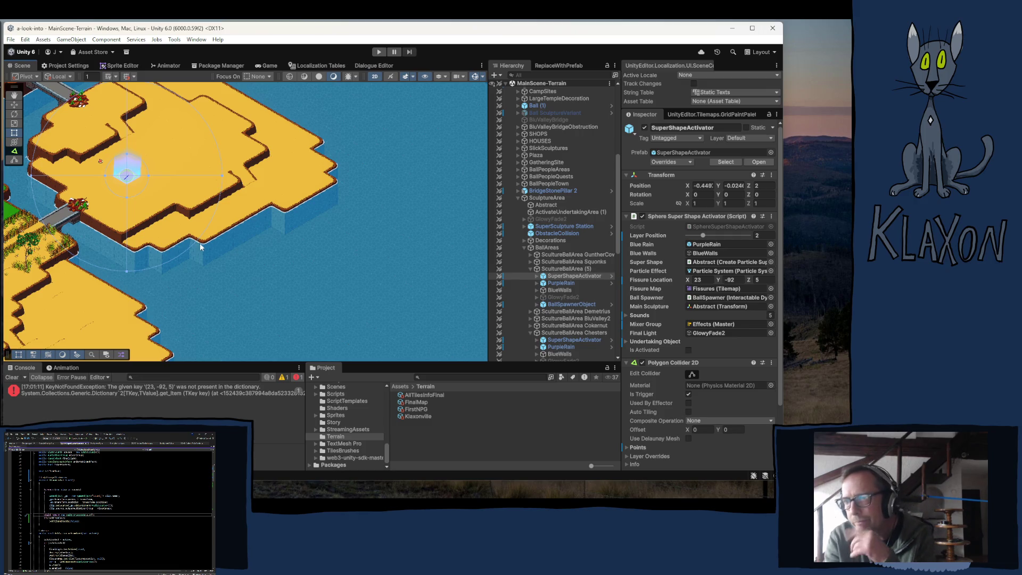
{"action": "mouse_move", "coordinate": [136, 181]}
{"action": "left_mouse_down"}
{"action": "mouse_move", "coordinate": [164, 213]}
{"action": "mouse_move", "coordinate": [220, 234]}
{"action": "left_mouse_up"}
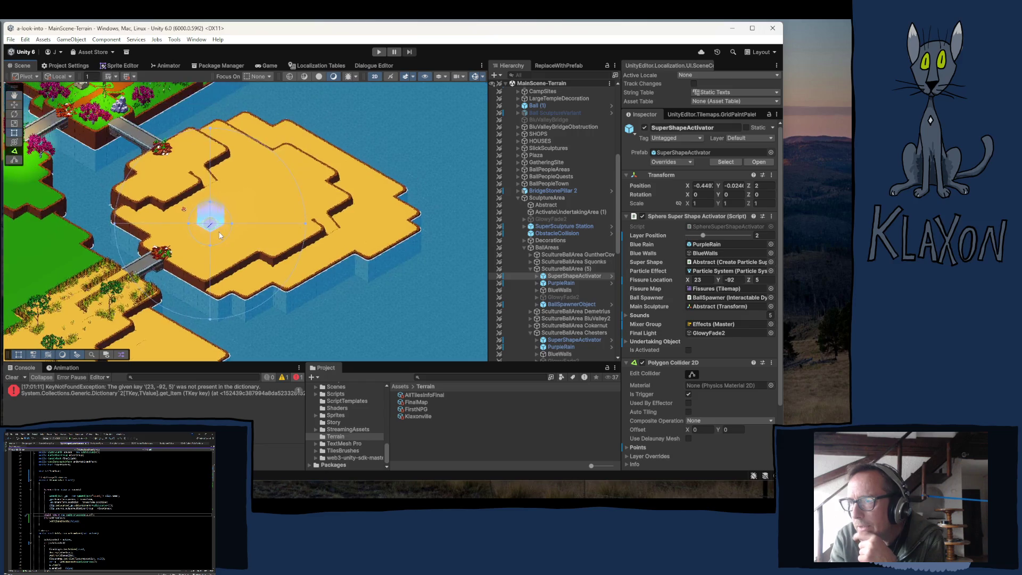
{"action": "scroll", "coordinate": [220, 235], "scroll_direction": "down", "scroll_amount": 2}
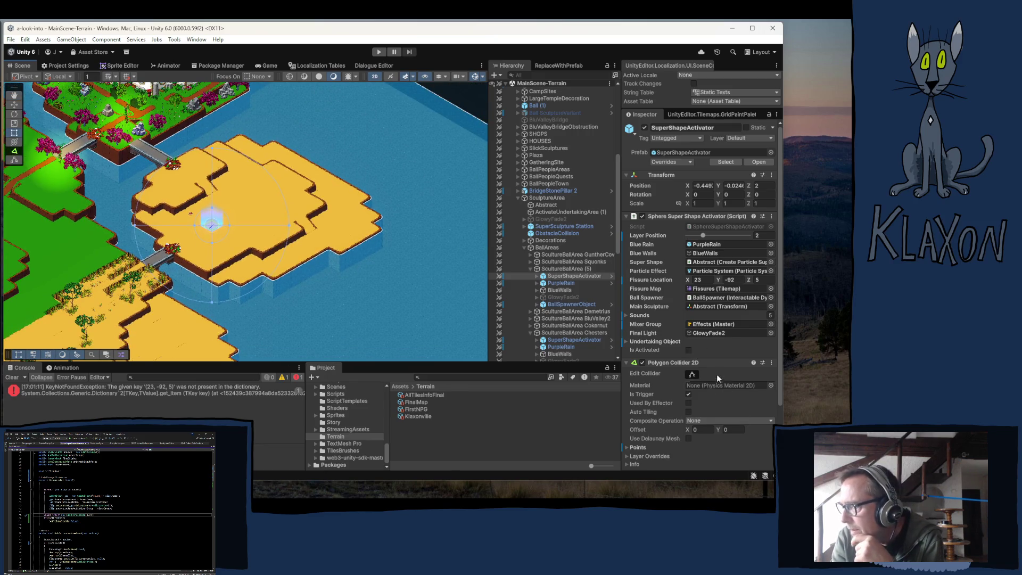
Set Fissure Location to X 7, Y -76, Z 1 after trying several X and Y values
{"action": "left_click", "coordinate": [751, 280]}
{"action": "type", "text": "1"}
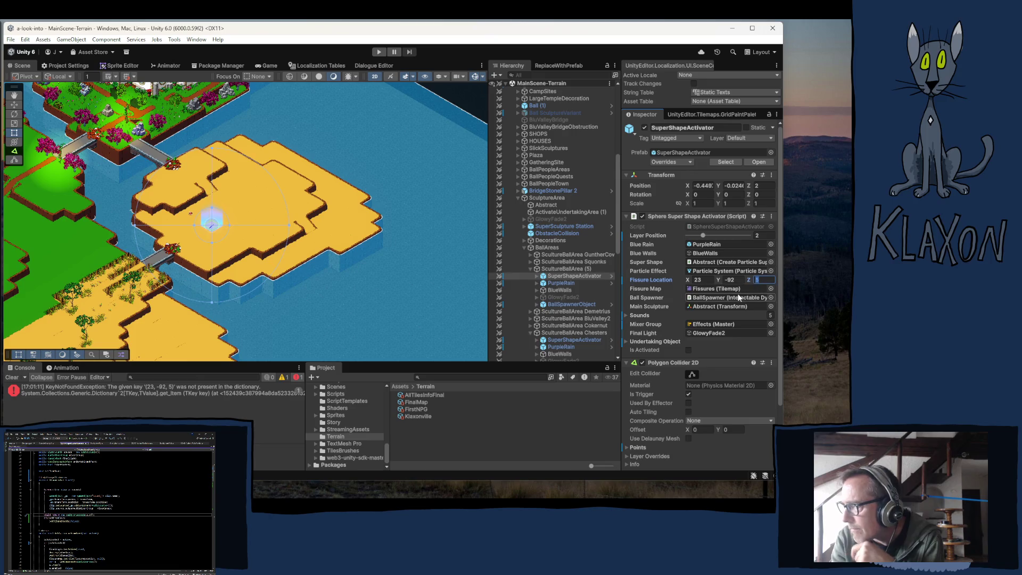
{"action": "key", "text": "shift+Tab"}
{"action": "left_click", "coordinate": [703, 280]}
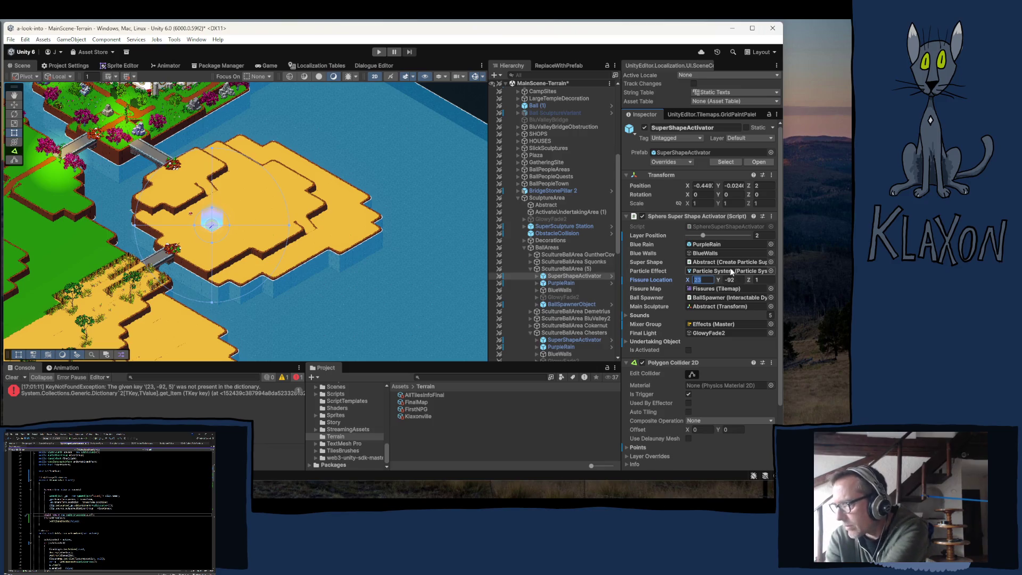
{"action": "type", "text": "10"}
{"action": "left_click", "coordinate": [732, 280]}
{"action": "type", "text": "-92"}
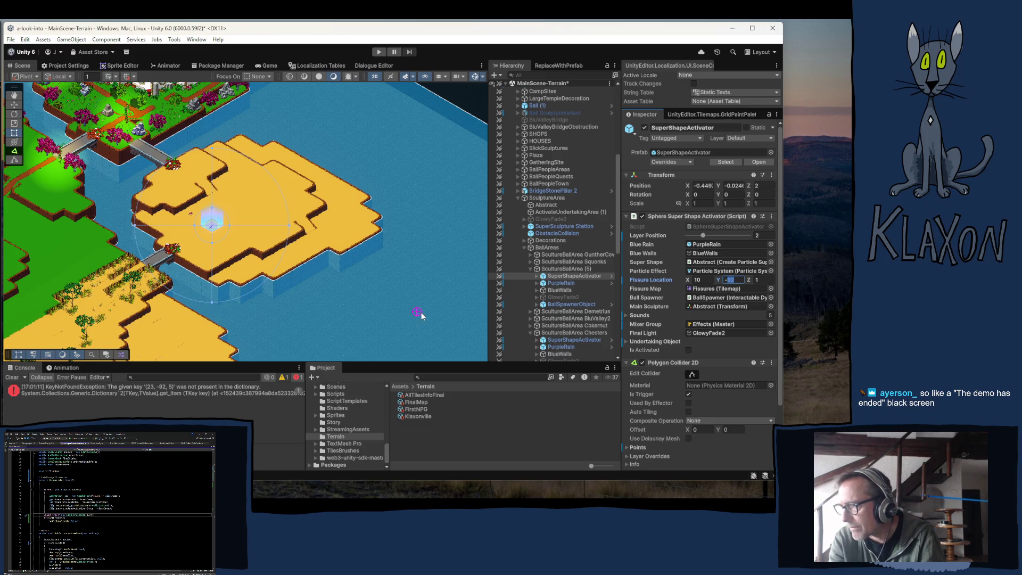
{"action": "type", "text": "-70"}
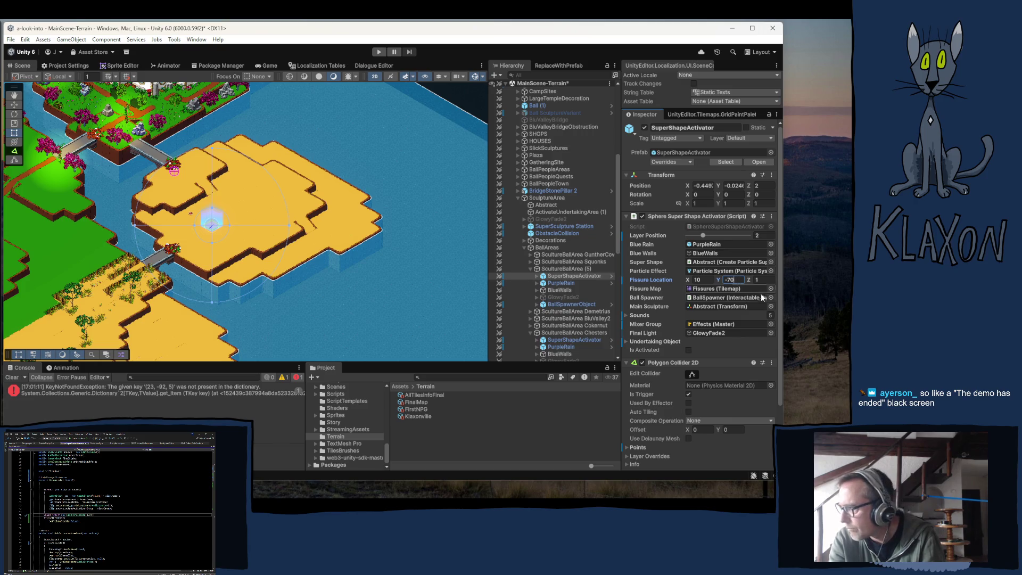
{"action": "key", "text": "BackSpace"}
{"action": "key", "text": "BackSpace"}
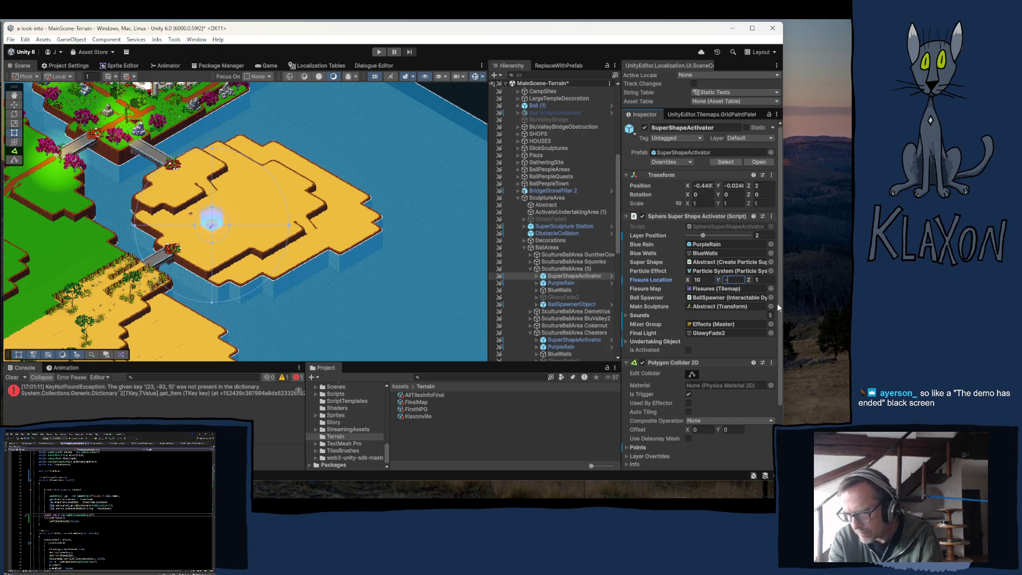
{"action": "type", "text": "80"}
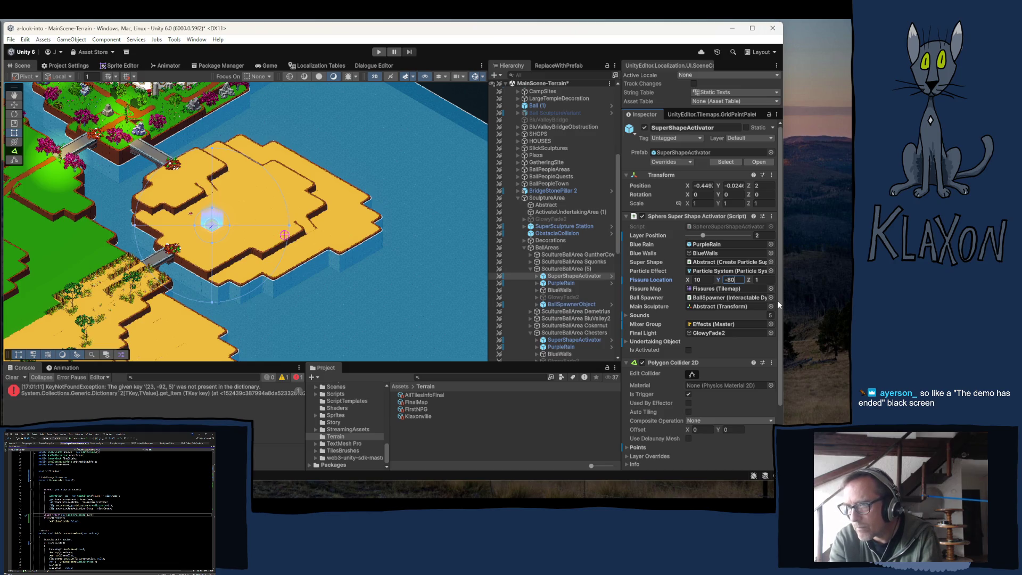
{"action": "key", "text": "BackSpace"}
{"action": "key", "text": "BackSpace"}
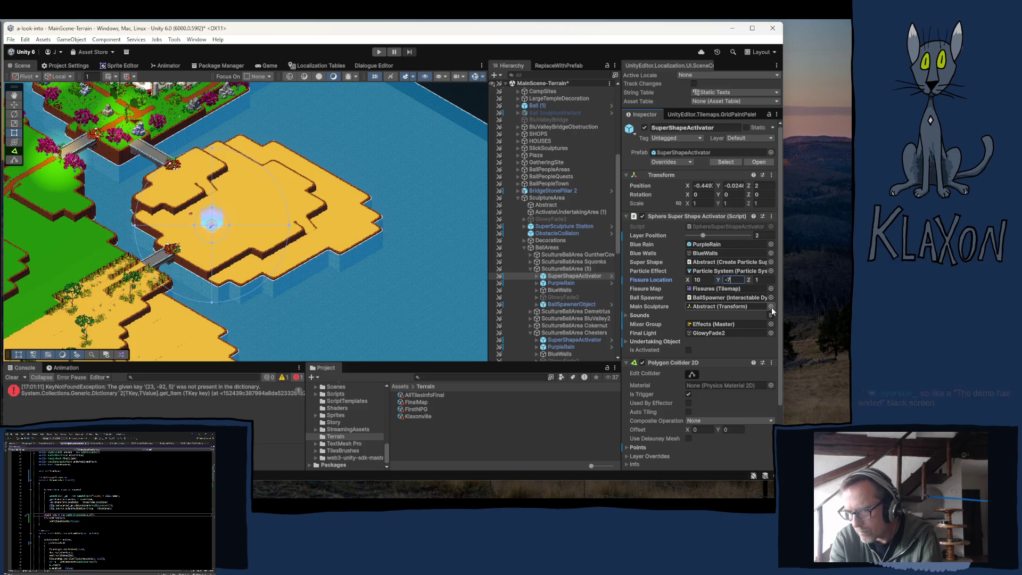
{"action": "type", "text": "75"}
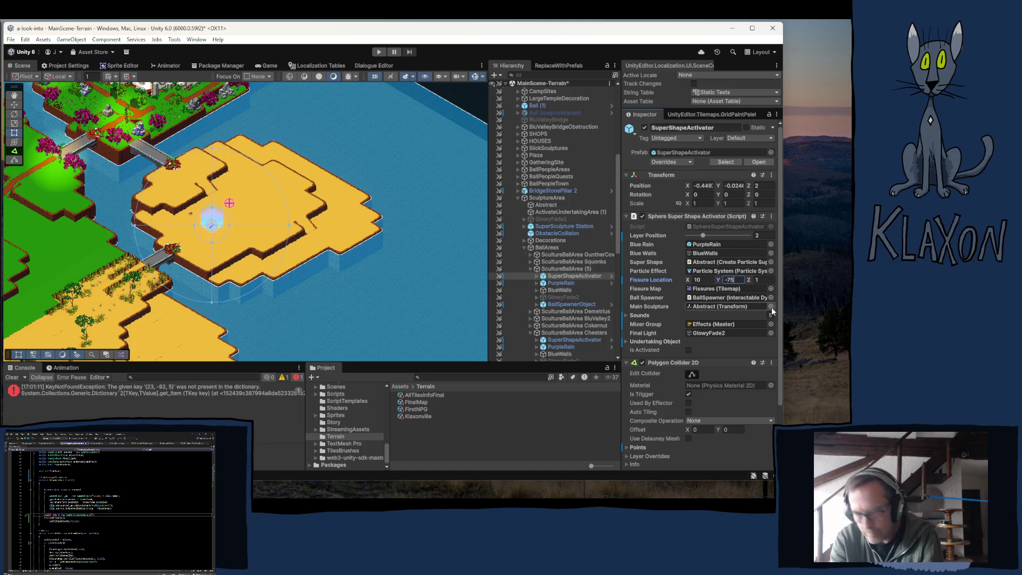
{"action": "key", "text": "BackSpace"}
{"action": "type", "text": "6"}
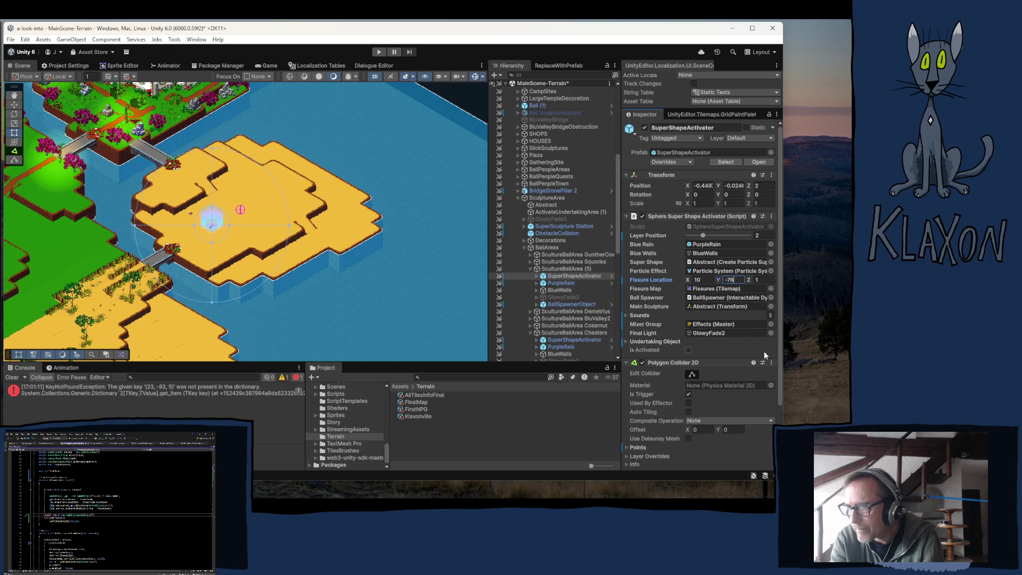
{"action": "left_click", "coordinate": [698, 280]}
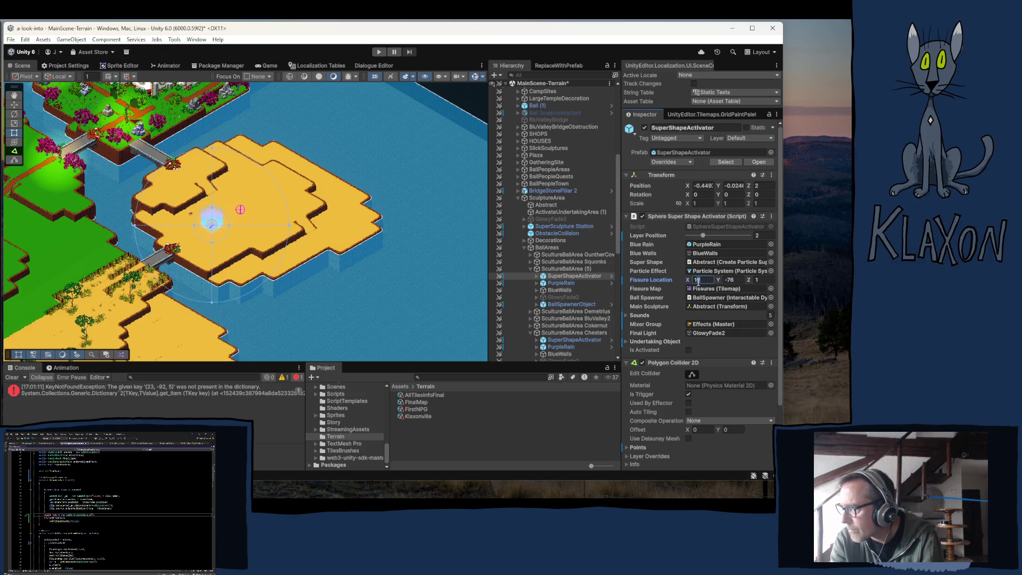
{"action": "double_click", "coordinate": [695, 282]}
{"action": "type", "text": "8"}
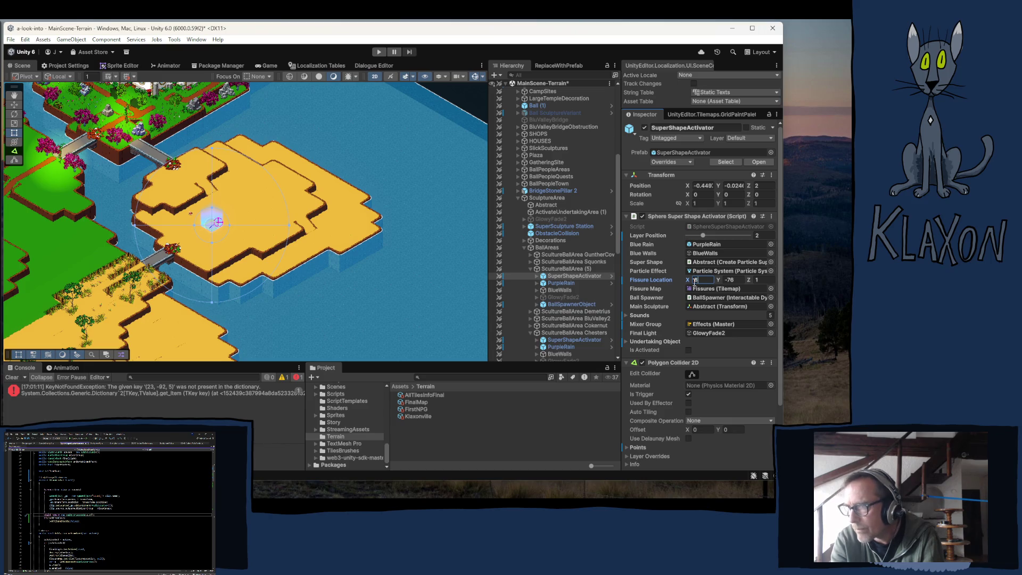
{"action": "key", "text": "BackSpace"}
{"action": "type", "text": "7"}
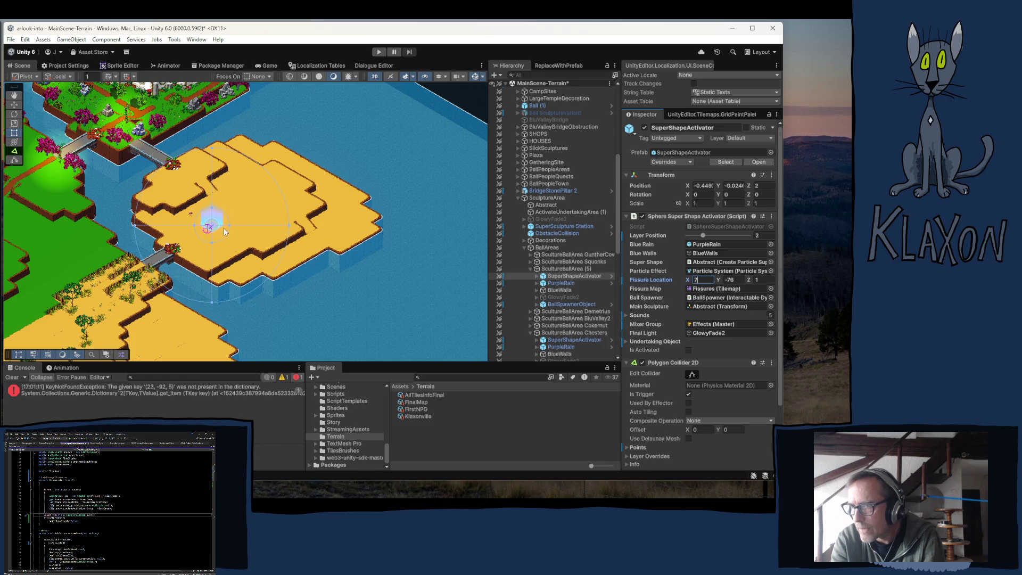
Nudge SculptureBallArea (5) slightly left and down with the Move tool
{"action": "scroll", "coordinate": [226, 234], "scroll_direction": "up", "scroll_amount": 10}
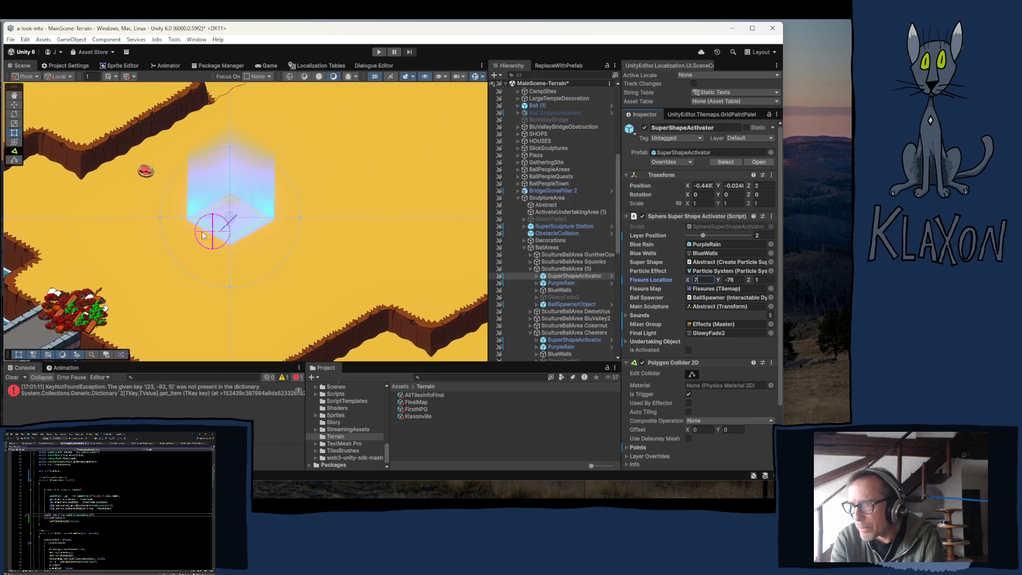
{"action": "scroll", "coordinate": [203, 235], "scroll_direction": "up", "scroll_amount": 1}
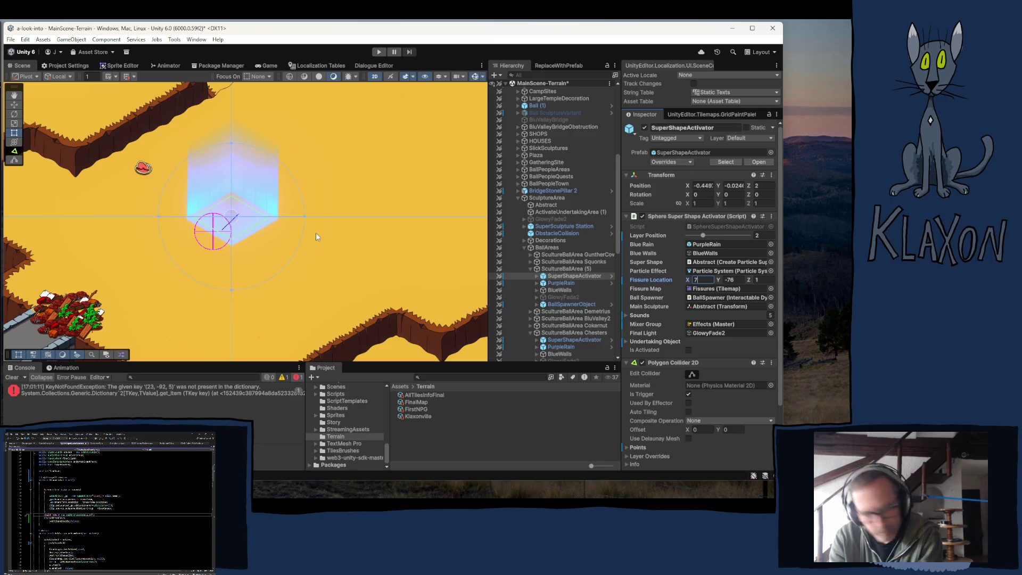
{"action": "left_click", "coordinate": [564, 268]}
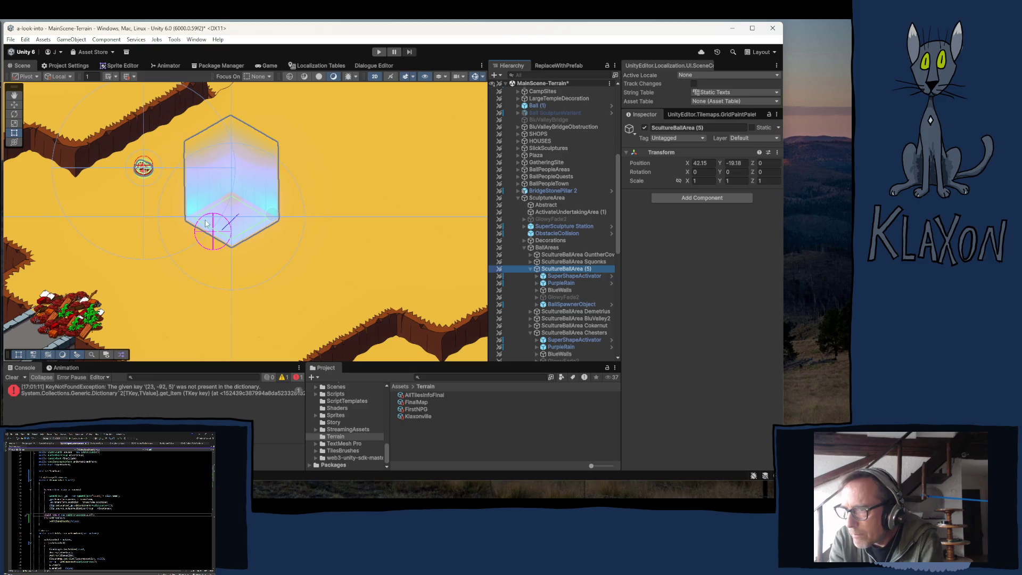
{"action": "key", "text": "w"}
{"action": "left_click_drag", "start_coordinate": [276, 214], "coordinate": [256, 227]}
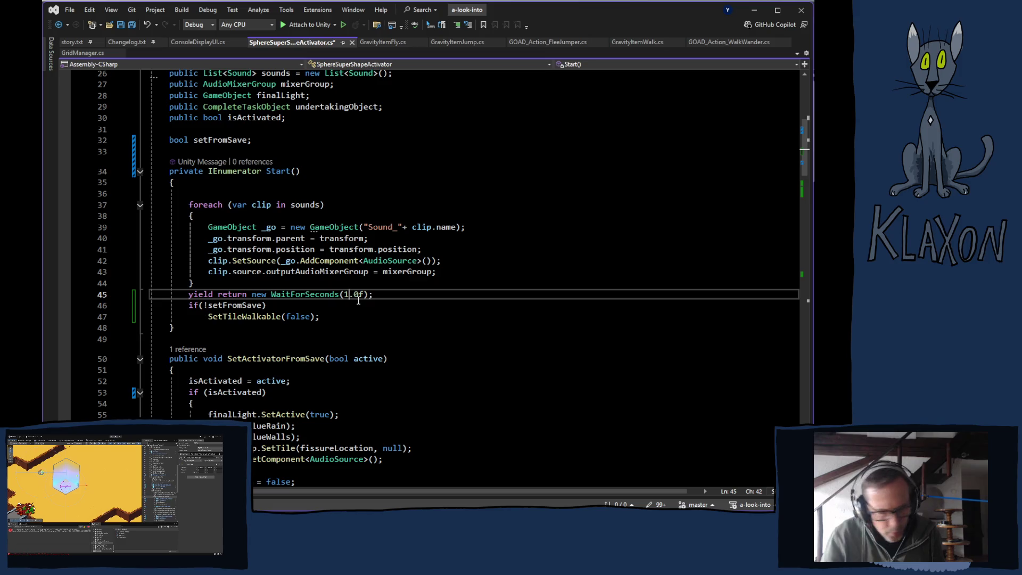
Save the script with the 1-second wait and switch back to Unity
{"action": "key", "text": "ctrl+s"}
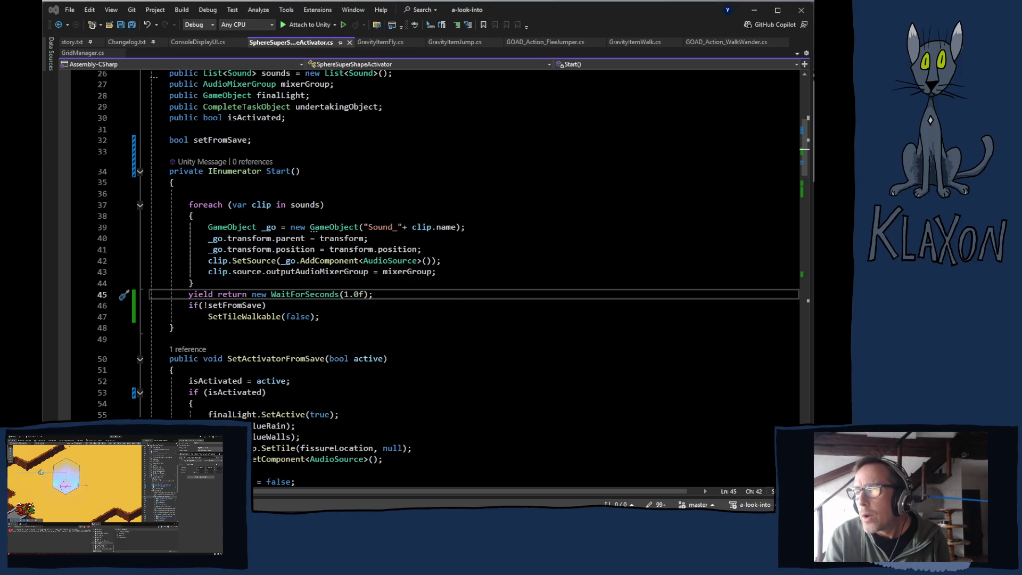
{"action": "key", "text": "alt+Tab"}
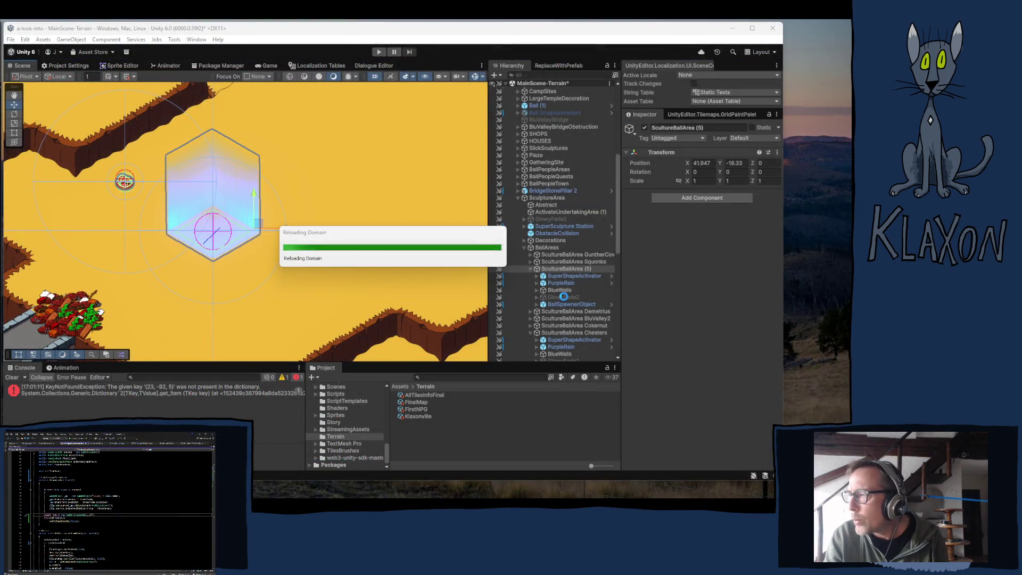
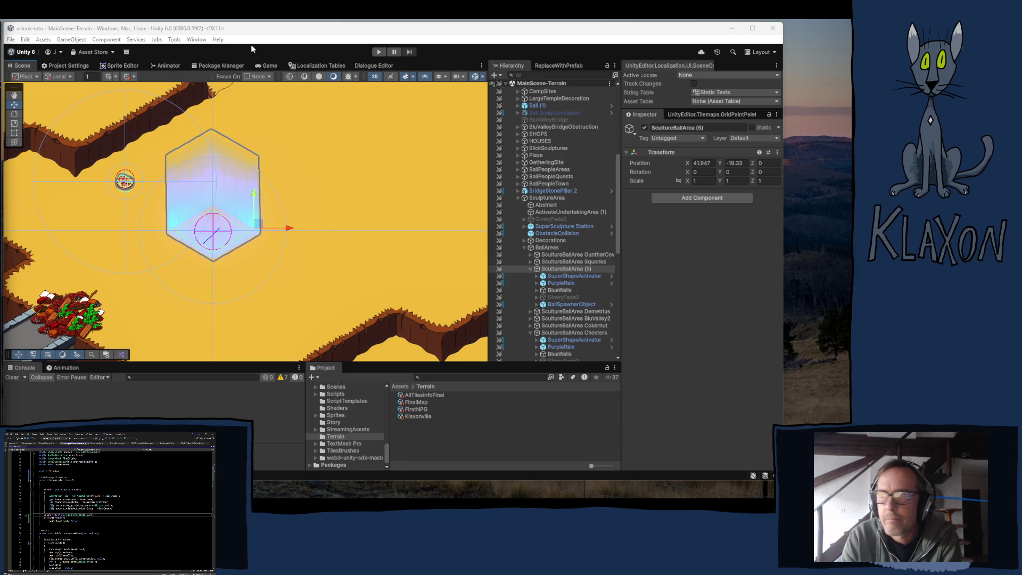
Enter Play mode so the game's 0.06.11 title menu loads
{"action": "scroll", "coordinate": [310, 266], "scroll_direction": "down", "scroll_amount": 1}
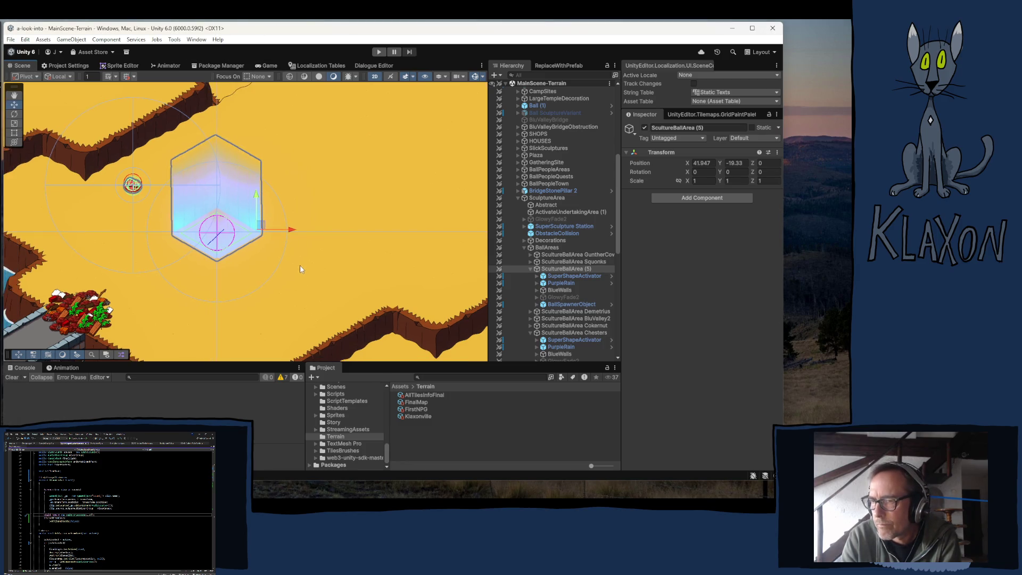
{"action": "left_click", "coordinate": [378, 53]}
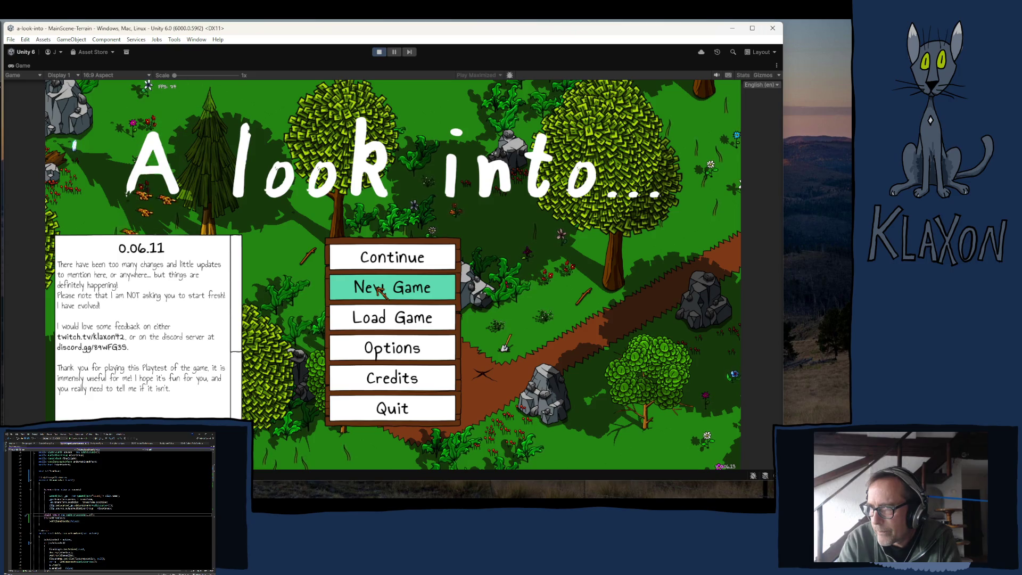
Stop Play mode to return to editing the activator script
{"action": "left_click", "coordinate": [377, 52]}
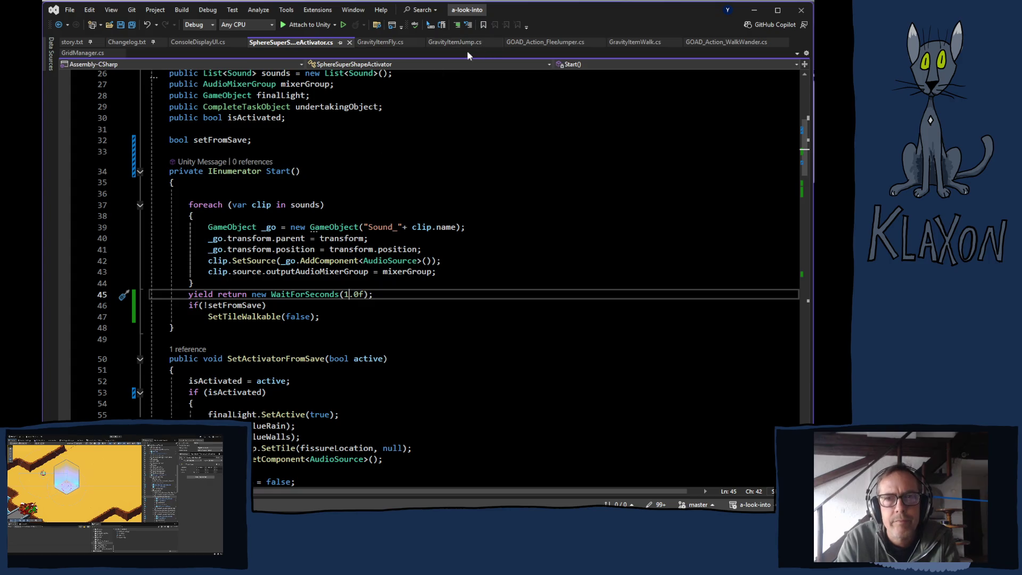
{"action": "key", "text": "alt+Tab"}
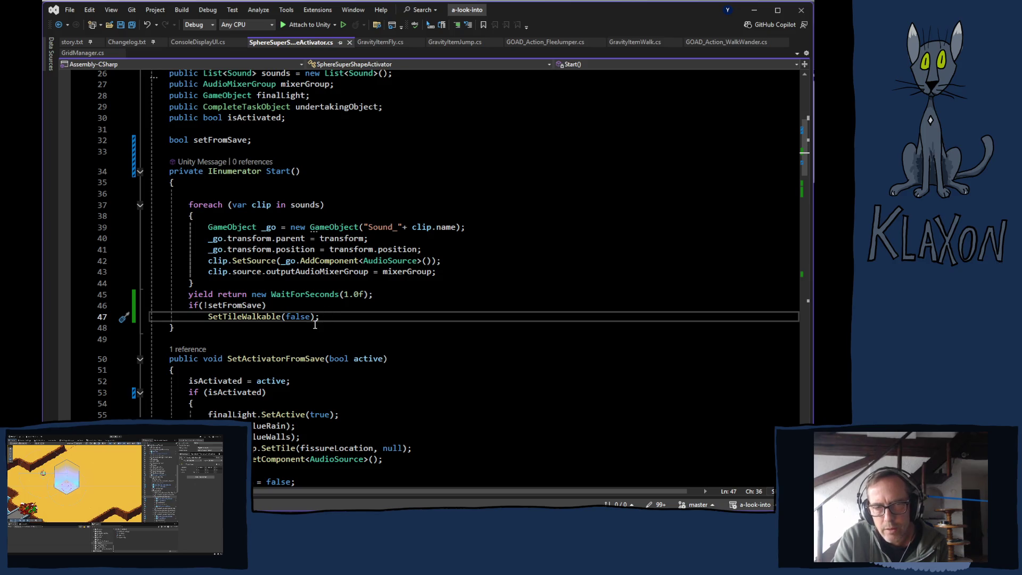
{"action": "scroll", "coordinate": [351, 348], "scroll_direction": "down", "scroll_amount": 3}
{"action": "scroll", "coordinate": [351, 352], "scroll_direction": "down", "scroll_amount": 4}
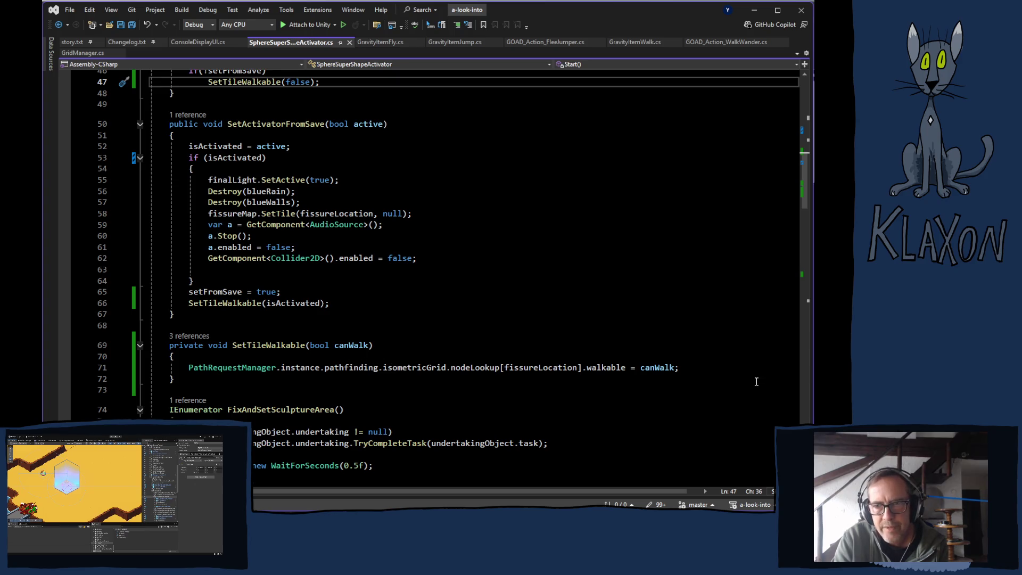
{"action": "mouse_move", "coordinate": [627, 367]}
{"action": "left_mouse_down"}
{"action": "mouse_move", "coordinate": [155, 370]}
{"action": "mouse_move", "coordinate": [190, 370]}
{"action": "left_mouse_up"}
{"action": "key", "text": "ctrl+c"}
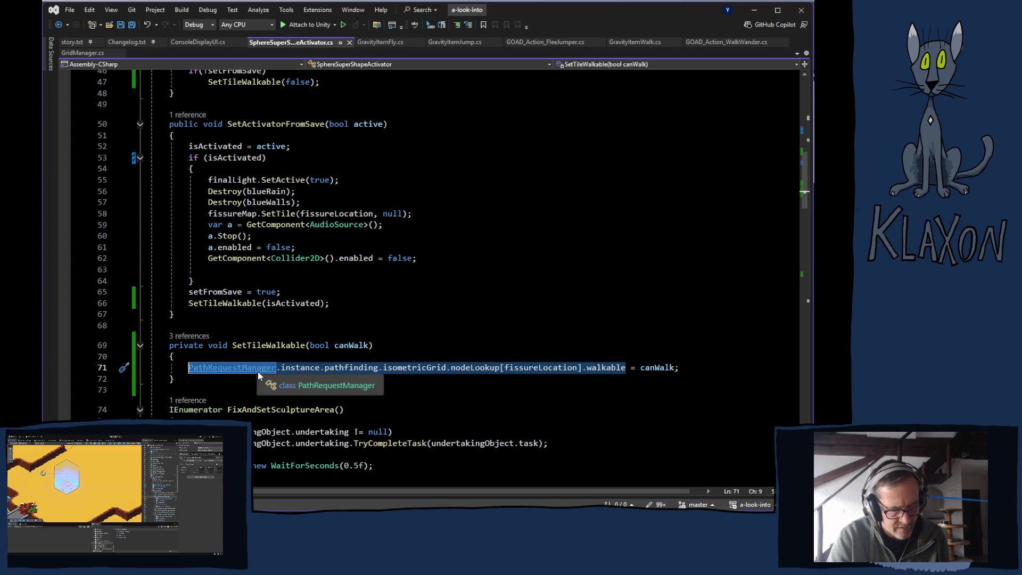
{"action": "scroll", "coordinate": [395, 325], "scroll_direction": "up", "scroll_amount": 6}
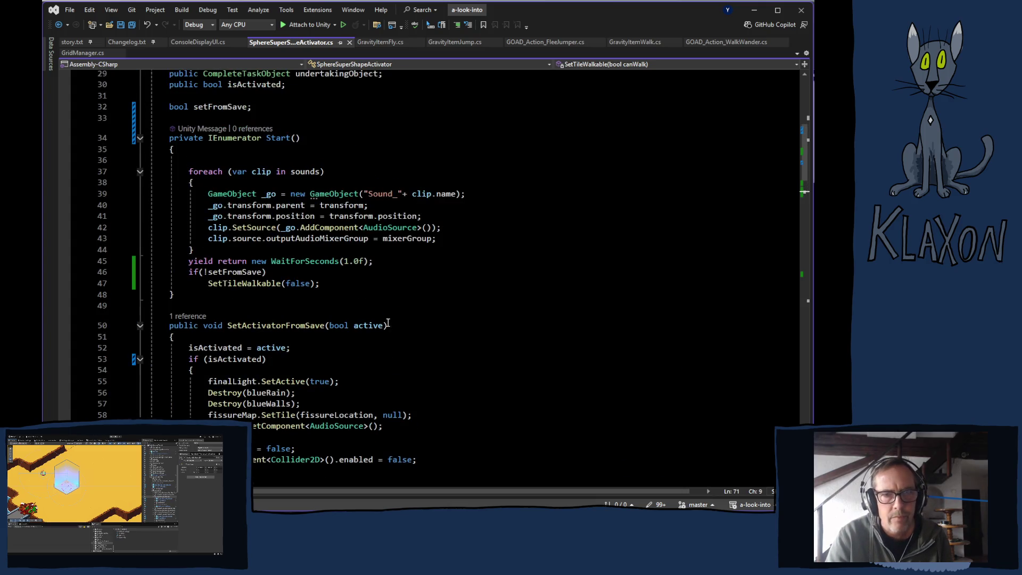
{"action": "left_click", "coordinate": [335, 284]}
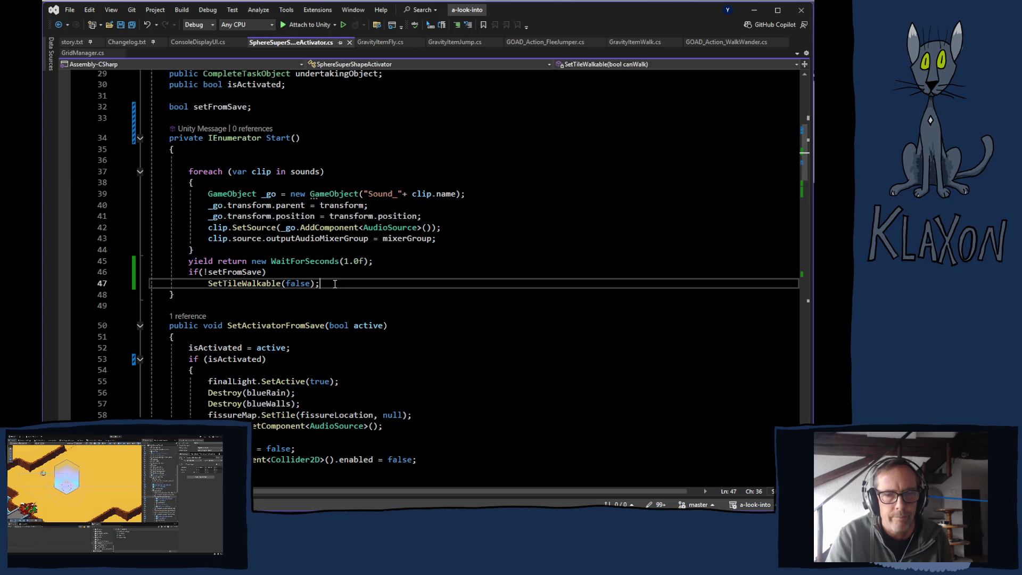
Log the fissure tile's nodeLookup walkable value after SetTileWalkable(false), save, and recompile
{"action": "key", "text": "Return"}
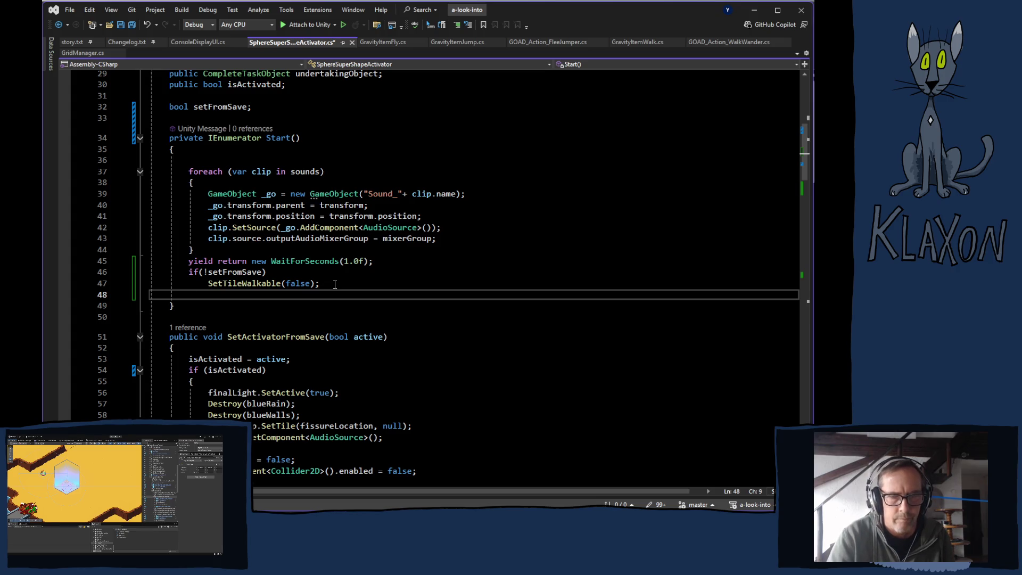
{"action": "type", "text": "deb"}
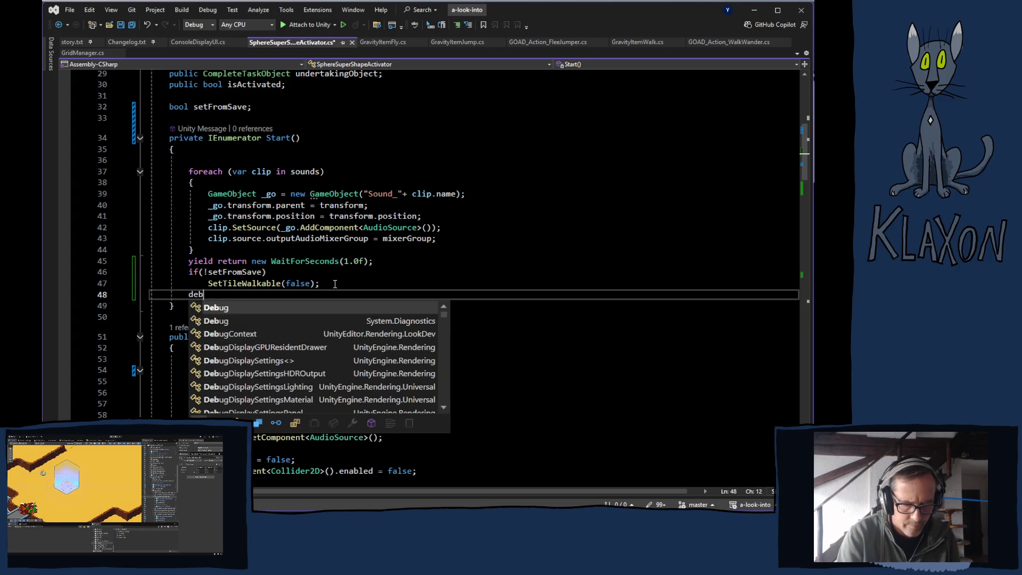
{"action": "type", "text": "Debug.lo"}
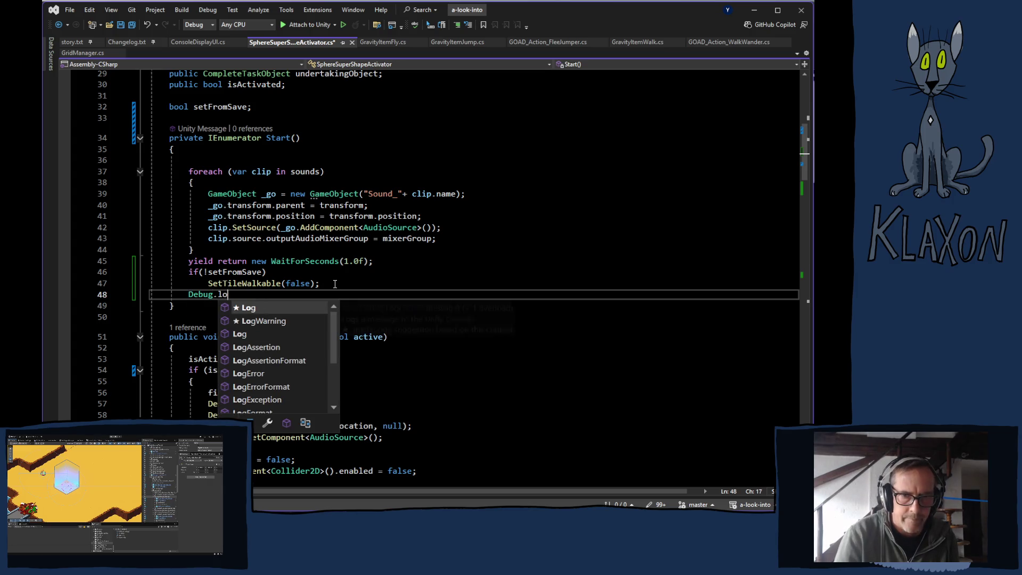
{"action": "key", "text": "Tab"}
{"action": "type", "text": "("}
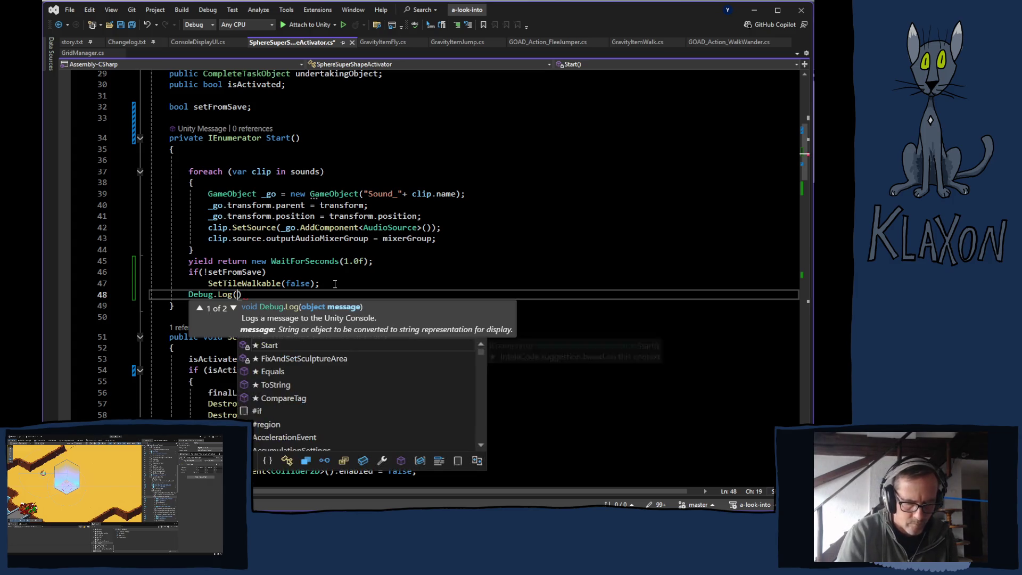
{"action": "key", "text": "ctrl+v"}
{"action": "type", "text": ")"}
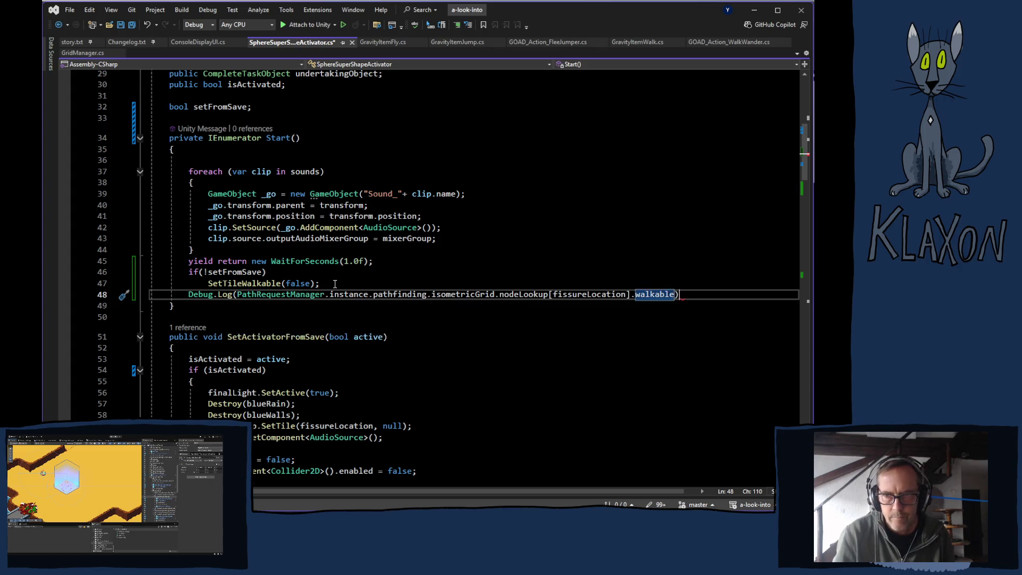
{"action": "type", "text": ";"}
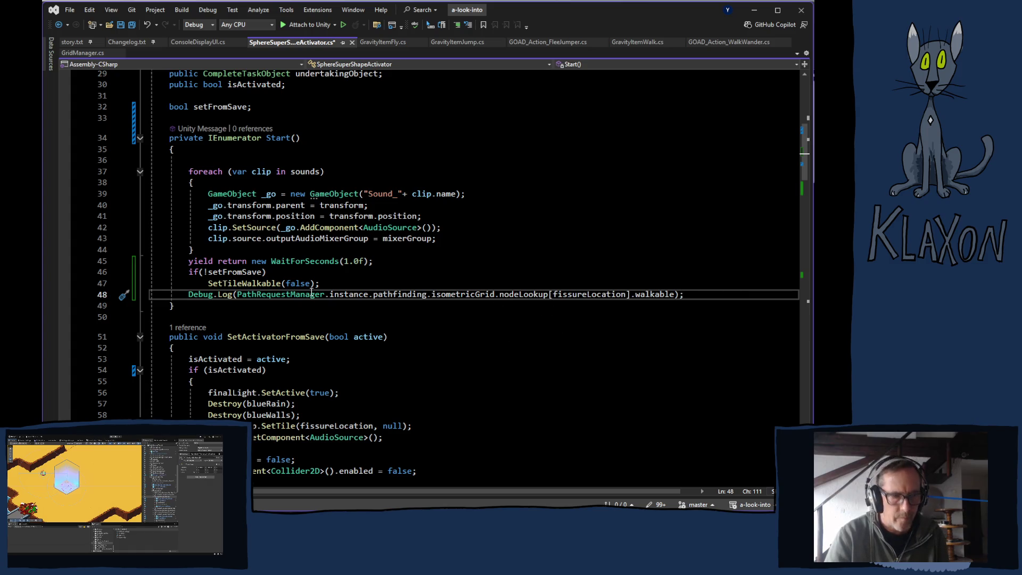
{"action": "key", "text": "ctrl+s"}
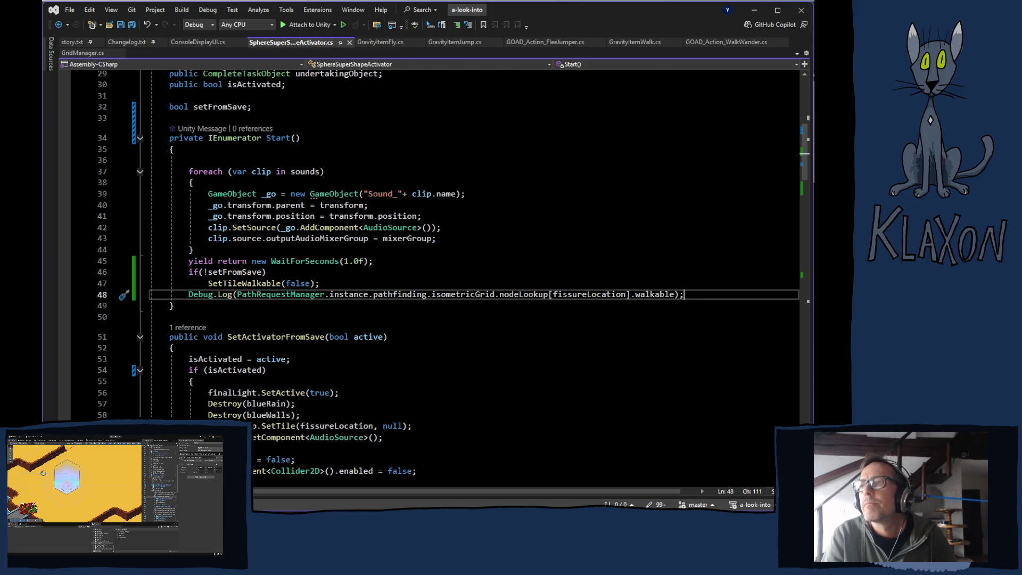
{"action": "left_click", "coordinate": [298, 60]}
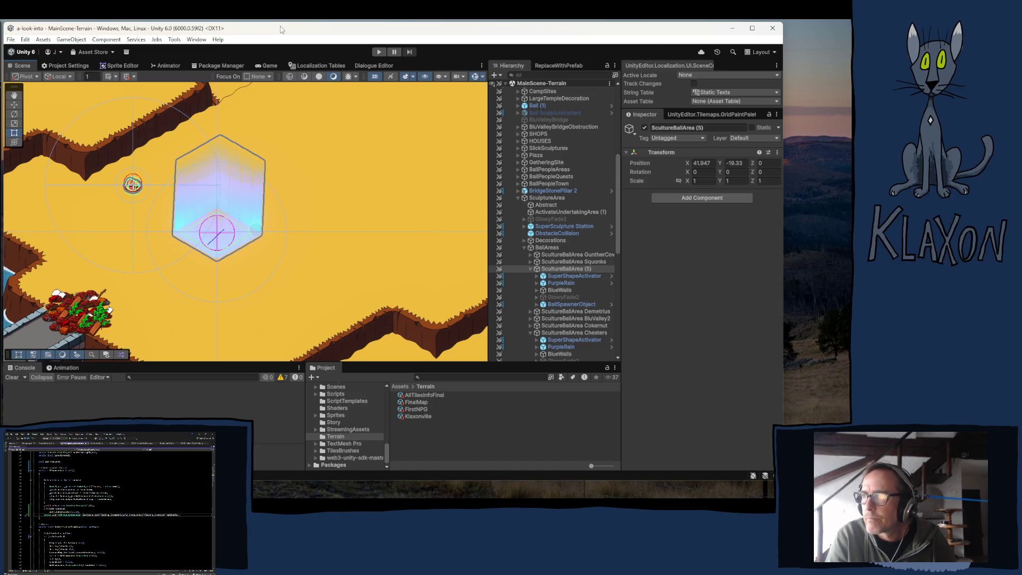
Run the game again to test the new walkable logging
{"action": "left_click", "coordinate": [378, 51]}
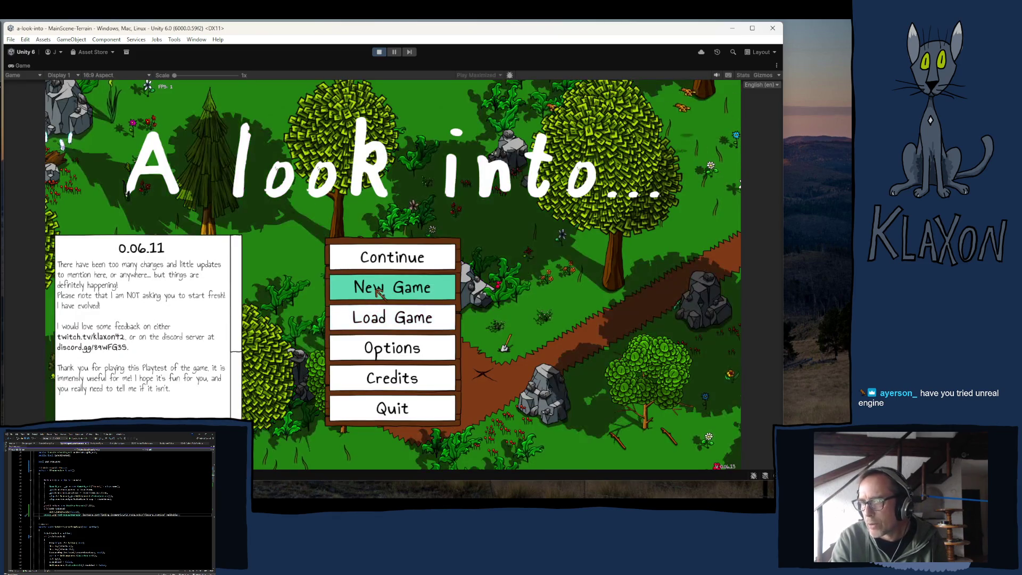
Read the logged walkable value (False) in the Console, then start a new game
{"action": "key", "text": "ctrl+shift+c"}
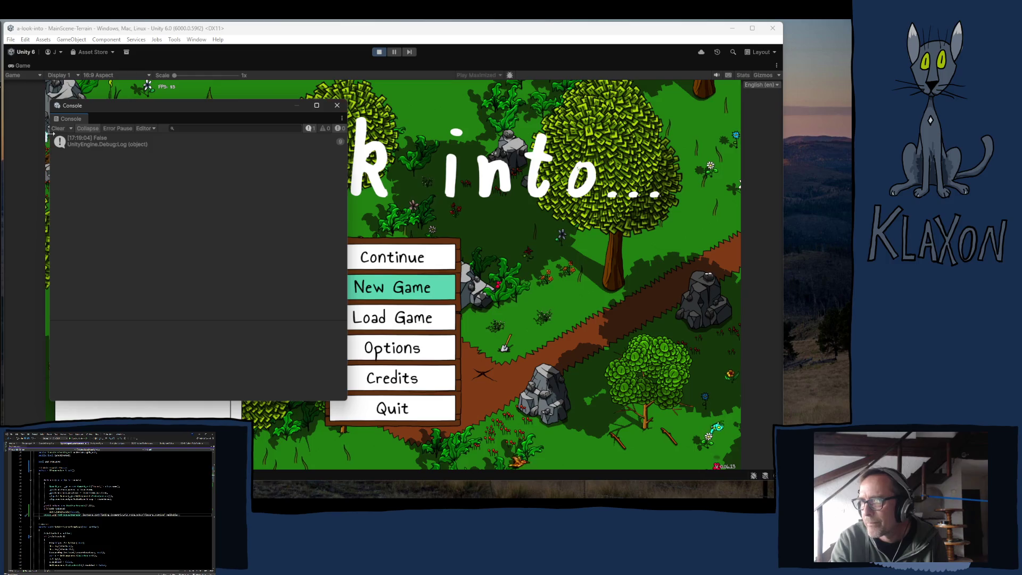
{"action": "left_click", "coordinate": [337, 104]}
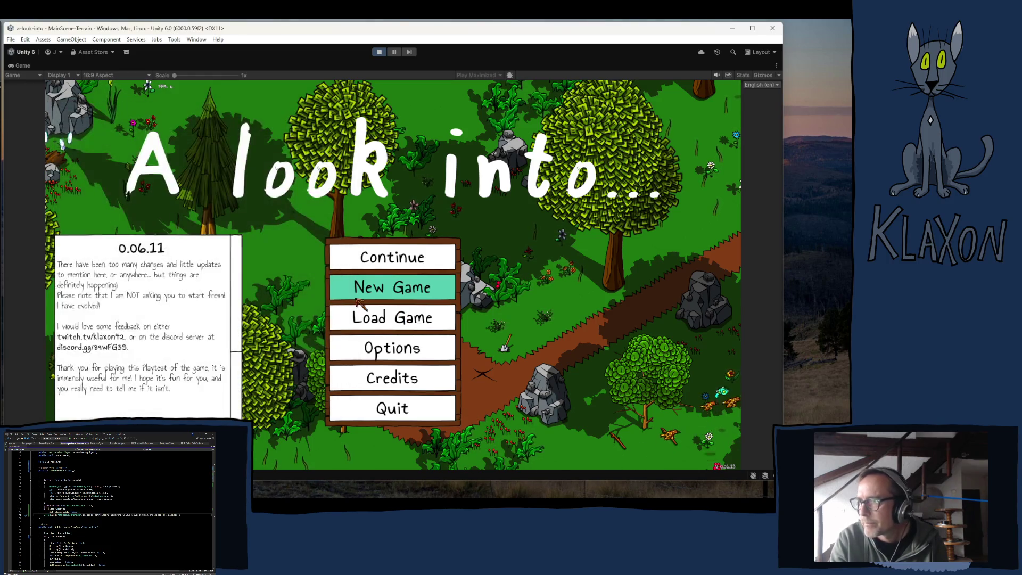
{"action": "left_click", "coordinate": [384, 292]}
{"action": "left_click", "coordinate": [347, 336]}
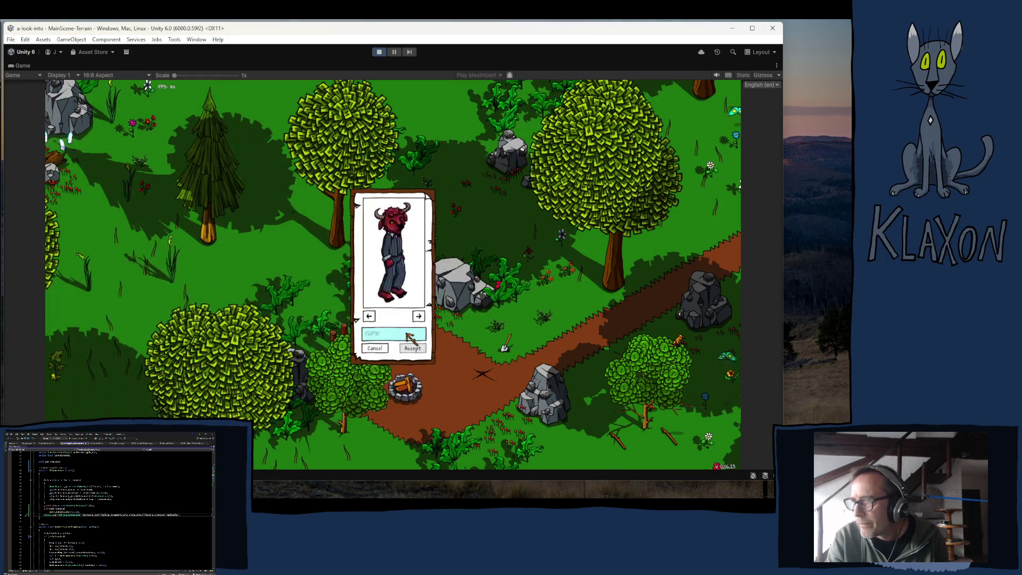
{"action": "left_click", "coordinate": [401, 342]}
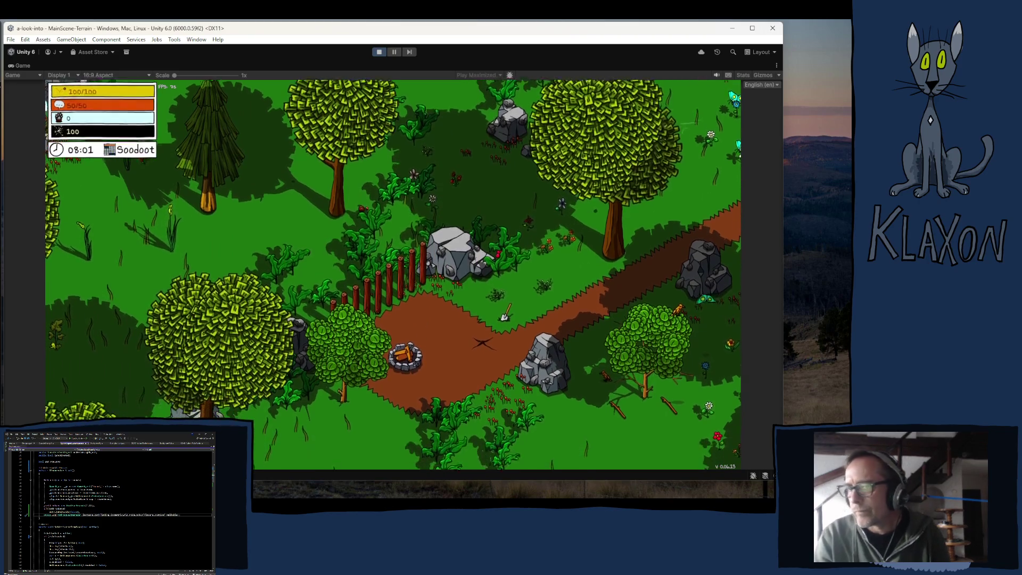
{"action": "mouse_move", "coordinate": [420, 461]}
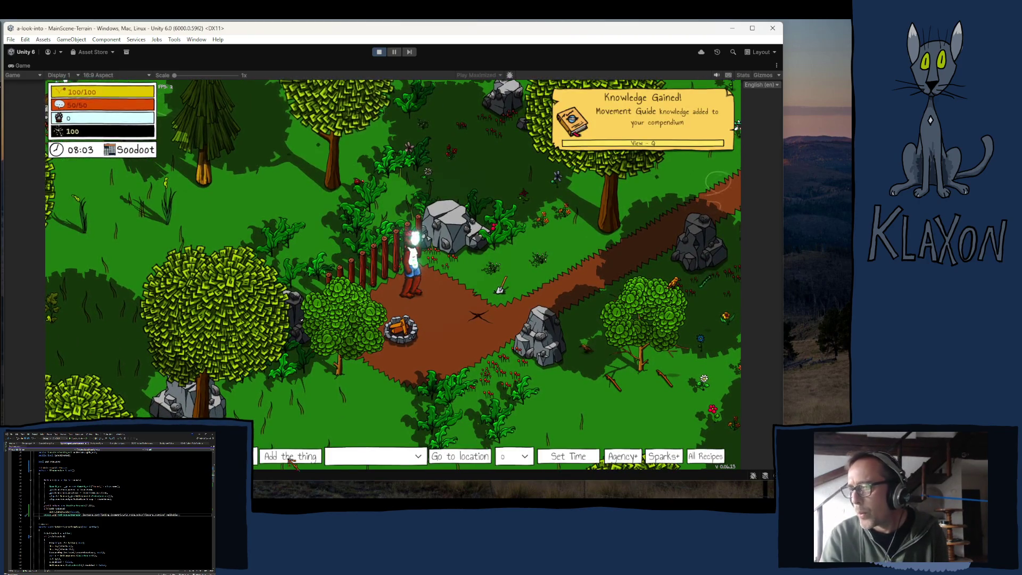
Teleport the player to the Squonk location from the debug bar
{"action": "left_click", "coordinate": [420, 459]}
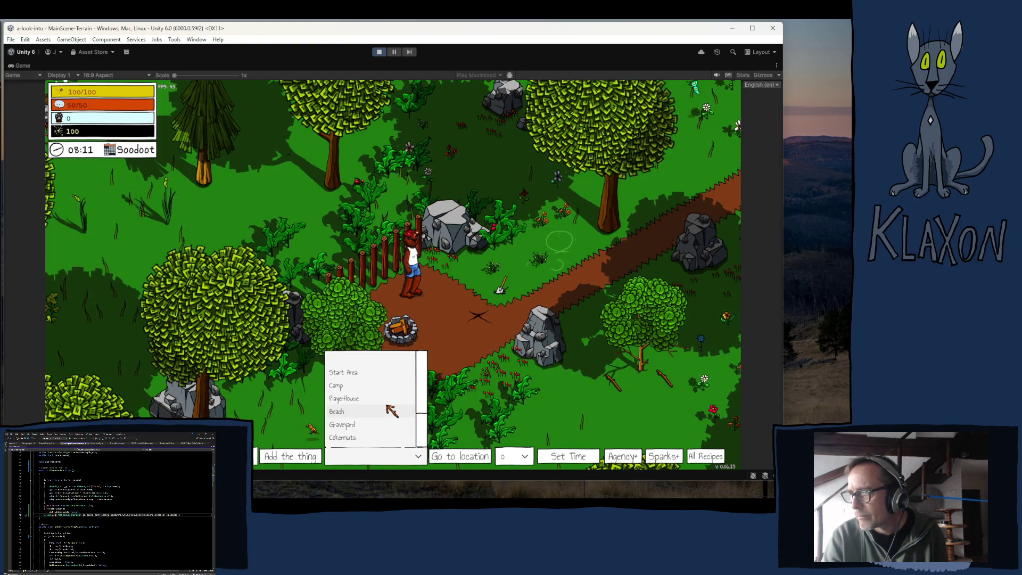
{"action": "scroll", "coordinate": [385, 407], "scroll_direction": "down", "scroll_amount": 2}
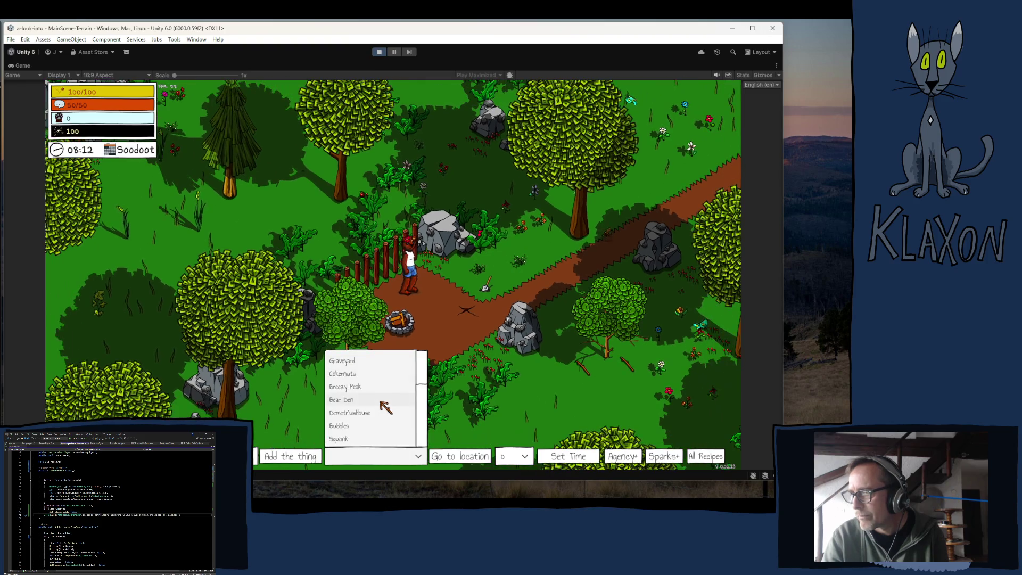
{"action": "left_click", "coordinate": [349, 437]}
{"action": "left_click", "coordinate": [475, 462]}
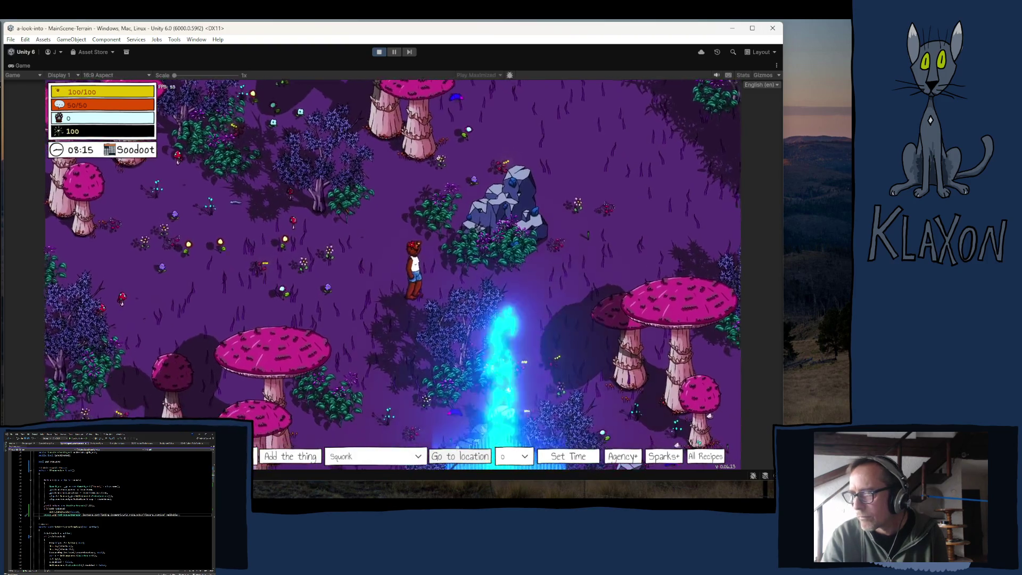
Walk to the Ball Spawner, check the inventory, and view its required repair items
{"action": "key", "text": "s"}
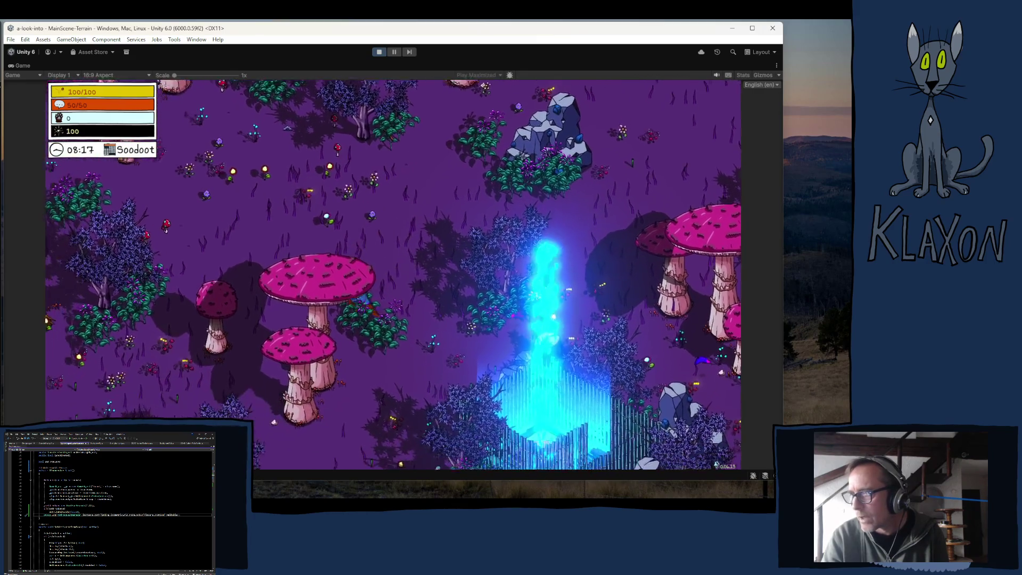
{"action": "key", "text": "s"}
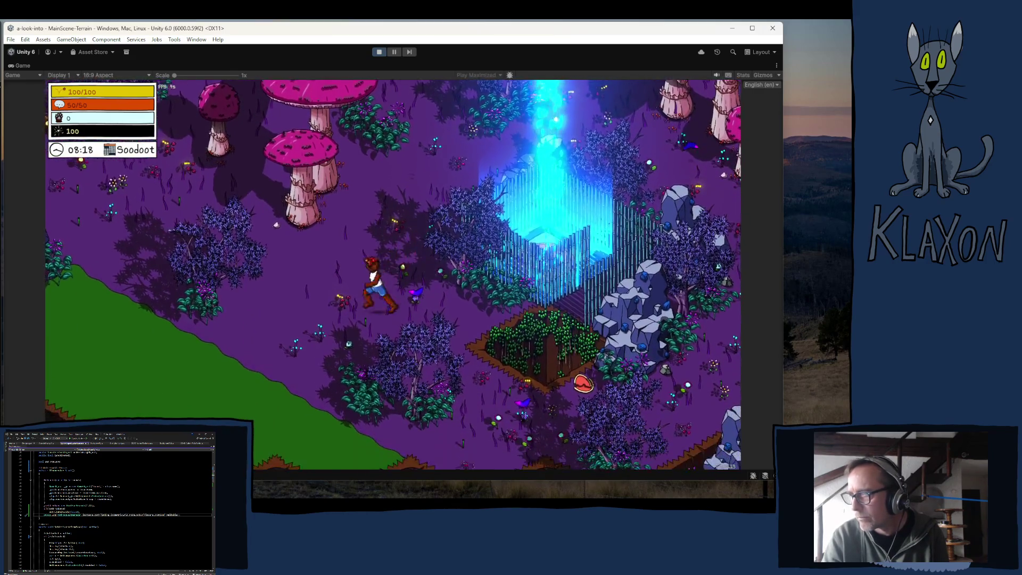
{"action": "key", "text": "d"}
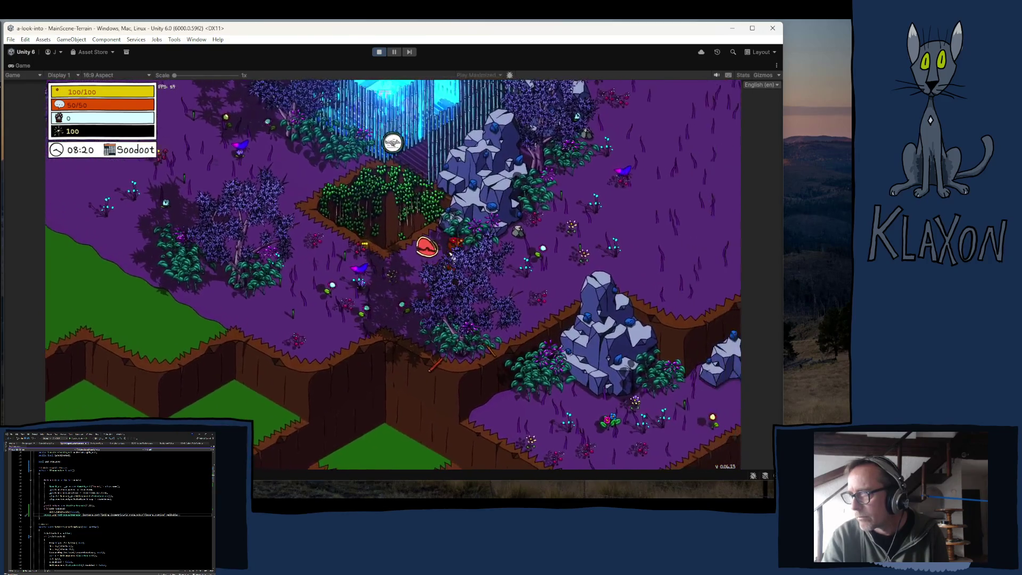
{"action": "key", "text": "Tab"}
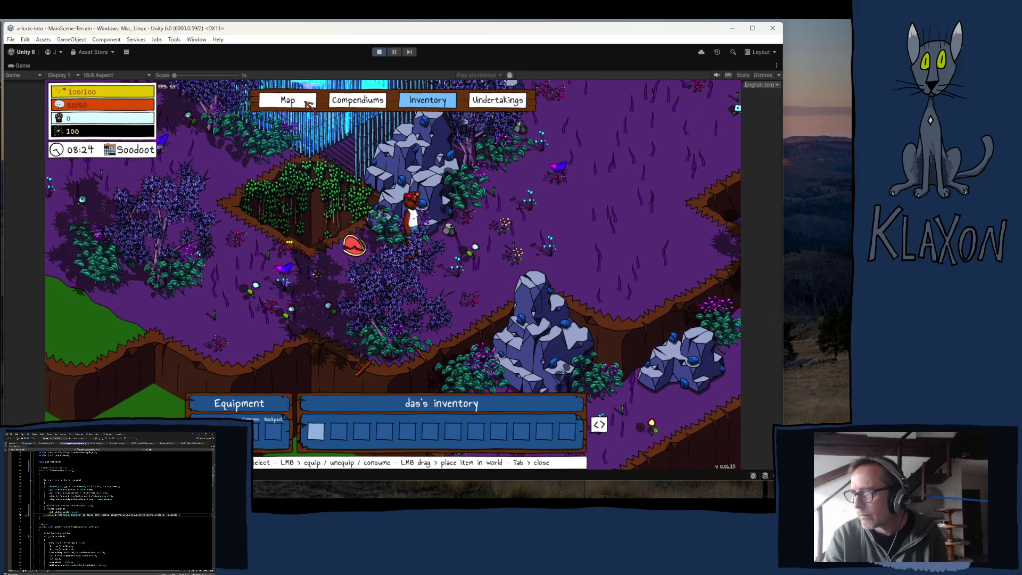
{"action": "key", "text": "Tab"}
{"action": "key", "text": "a"}
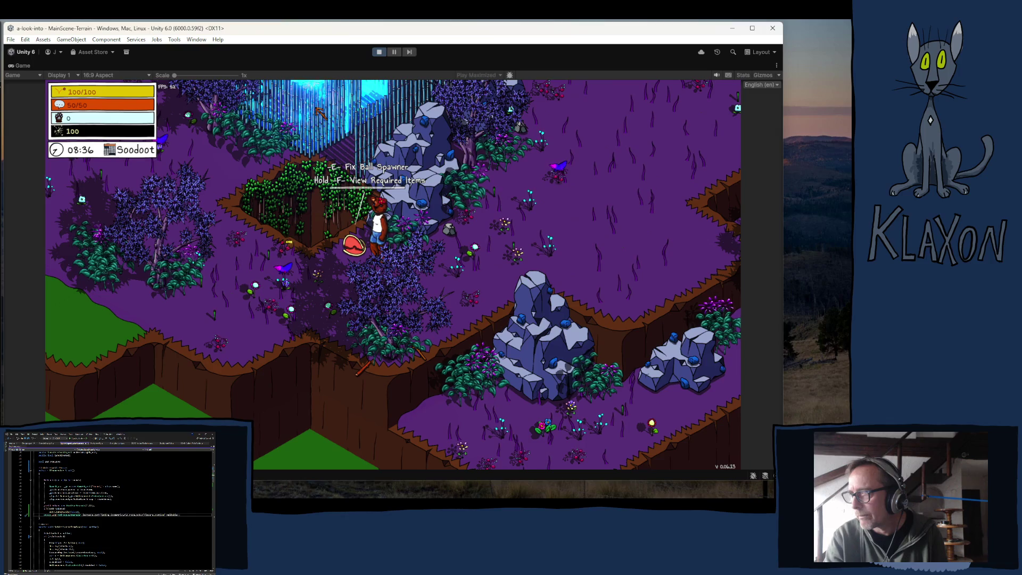
{"action": "key", "text": "f"}
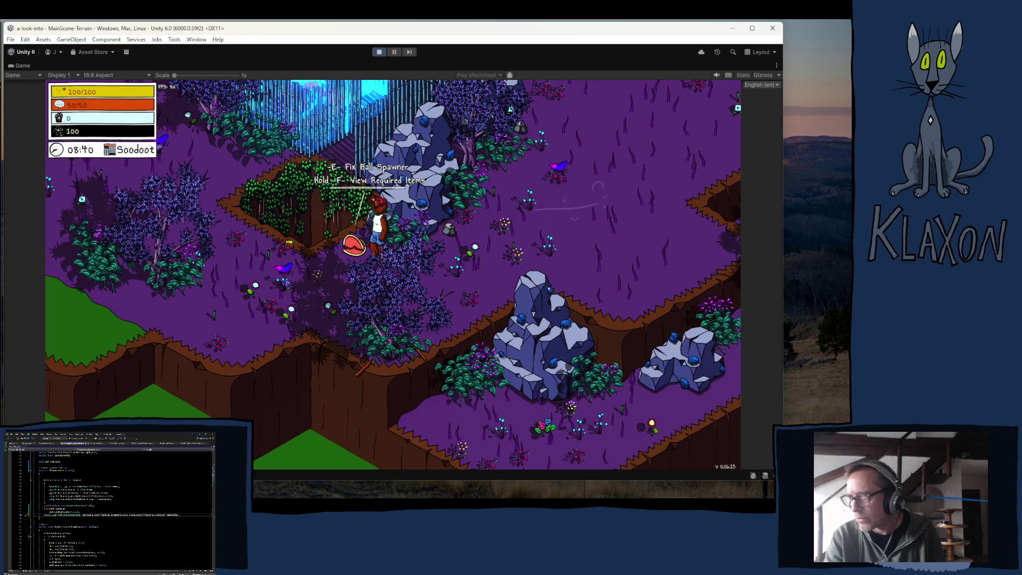
{"action": "key", "text": "F1"}
Add 5 Balls to the player's inventory with the debug toolbar
{"action": "left_click", "coordinate": [207, 457]}
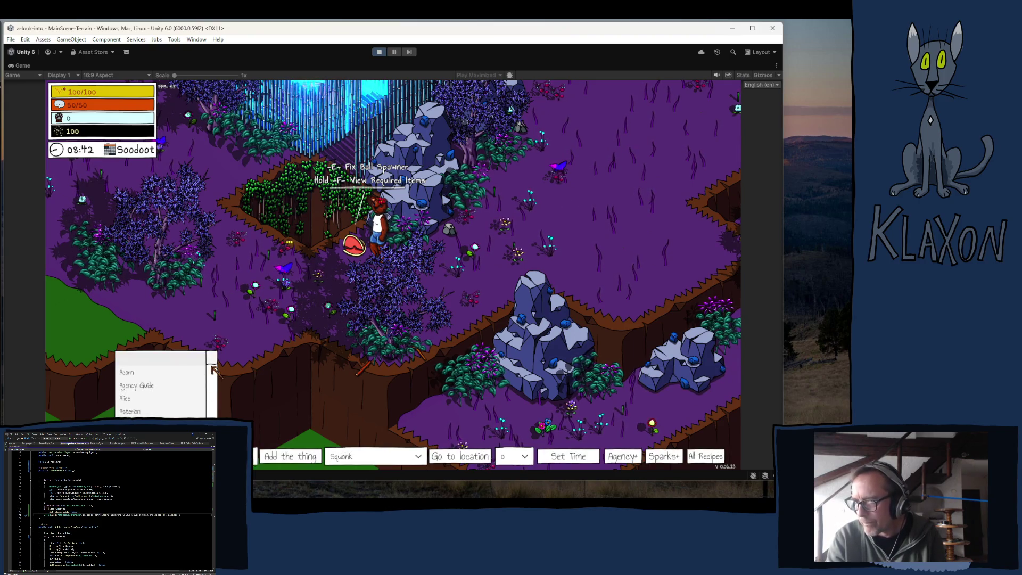
{"action": "scroll", "coordinate": [213, 368], "scroll_direction": "down", "scroll_amount": 5}
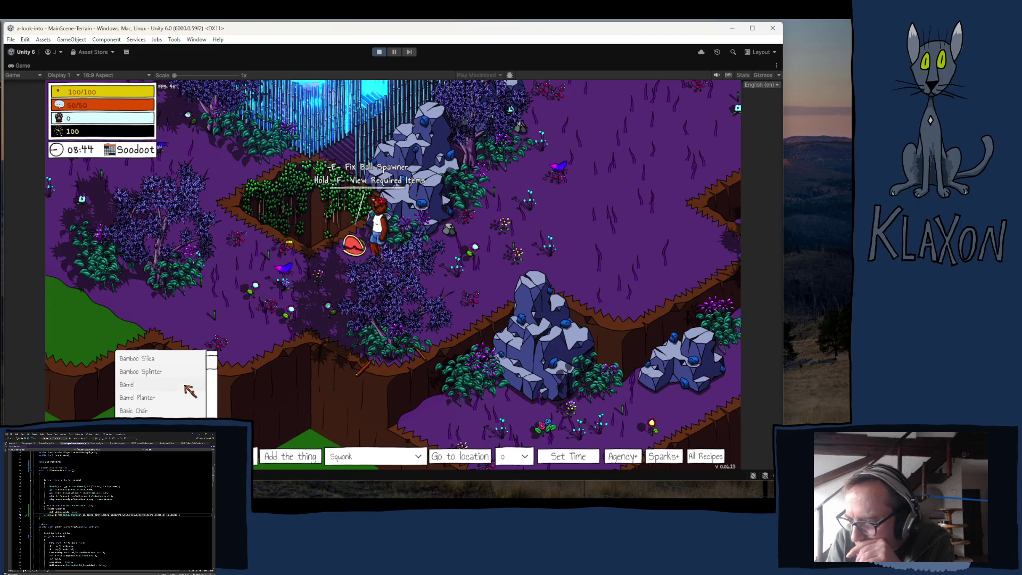
{"action": "scroll", "coordinate": [189, 391], "scroll_direction": "up", "scroll_amount": 3}
{"action": "scroll", "coordinate": [157, 374], "scroll_direction": "up", "scroll_amount": 2}
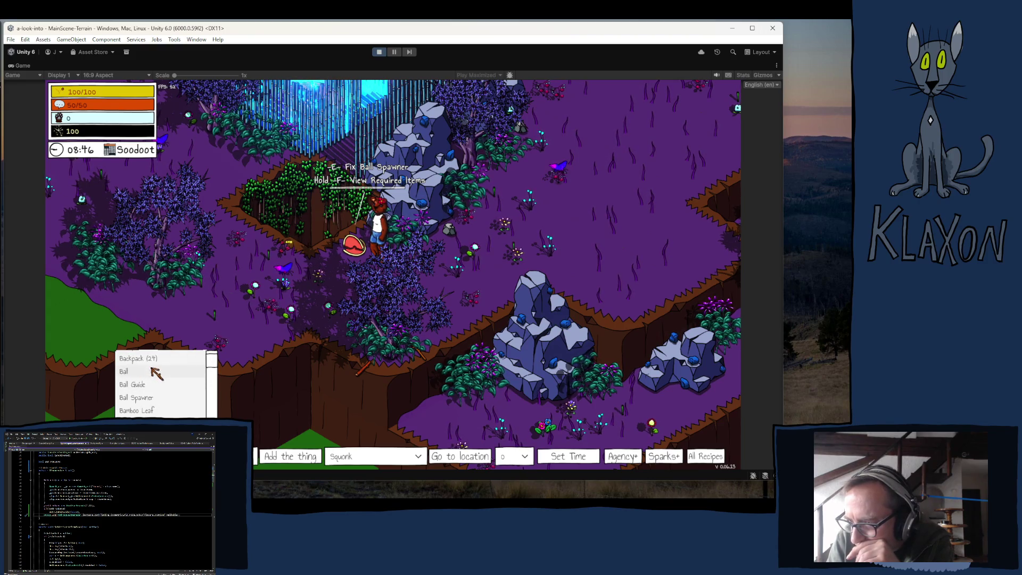
{"action": "left_click", "coordinate": [140, 373]}
{"action": "left_click", "coordinate": [255, 456]}
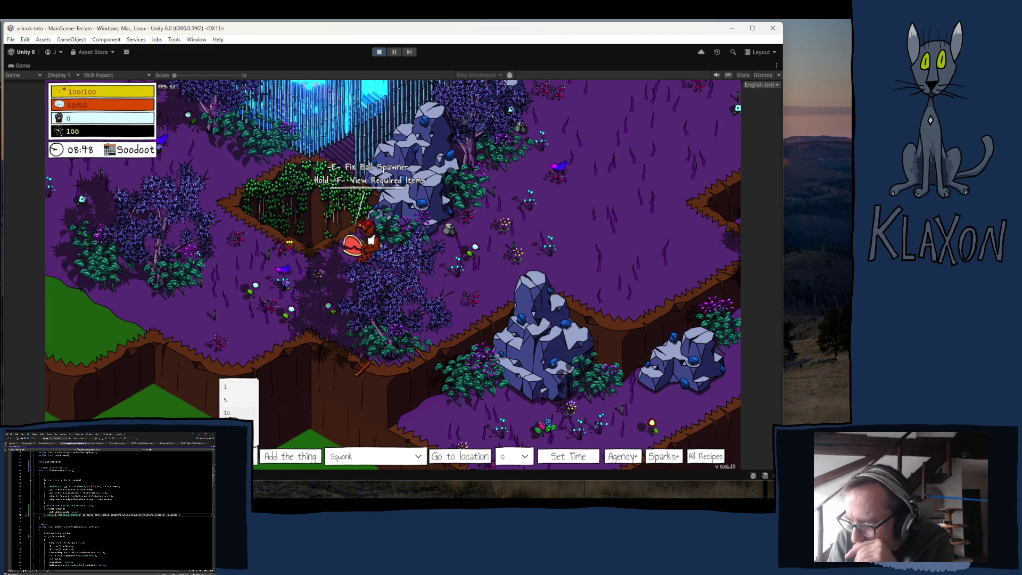
{"action": "left_click", "coordinate": [235, 401]}
{"action": "left_click", "coordinate": [290, 456]}
Add Stone to the player's inventory from the debug item list
{"action": "left_click", "coordinate": [208, 456]}
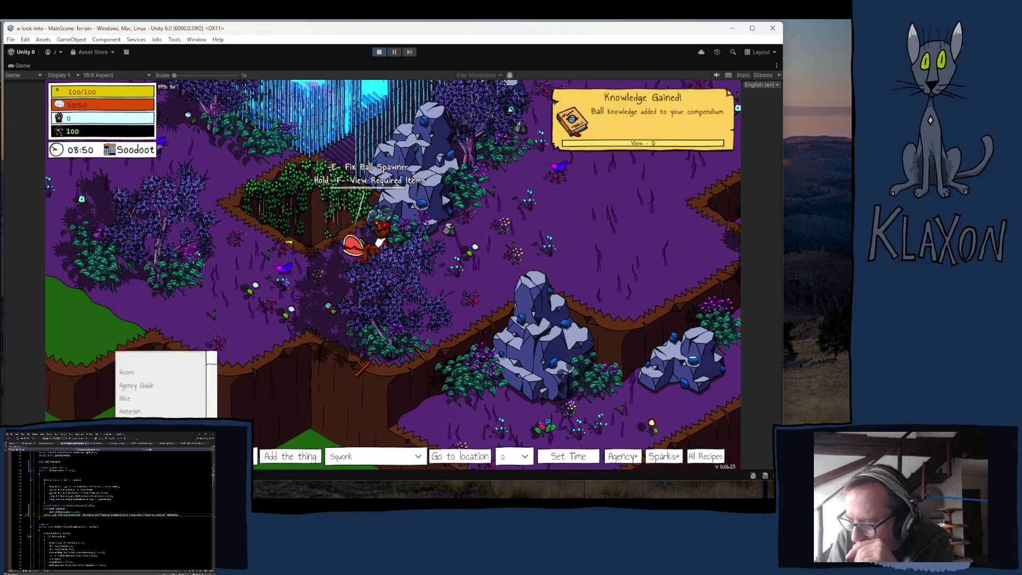
{"action": "left_click_drag", "start_coordinate": [215, 365], "coordinate": [212, 410]}
{"action": "scroll", "coordinate": [176, 410], "scroll_direction": "up", "scroll_amount": 10}
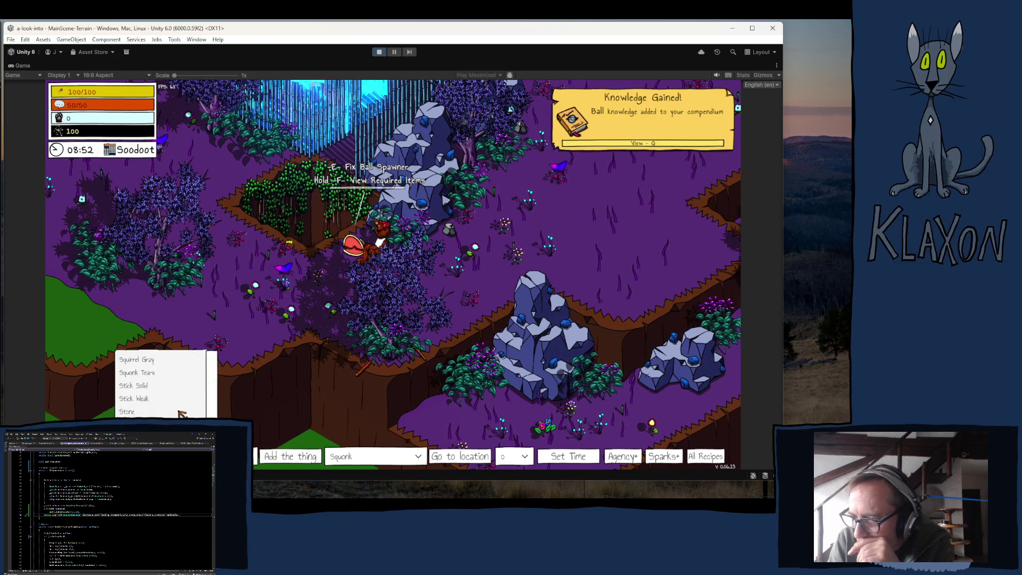
{"action": "scroll", "coordinate": [176, 410], "scroll_direction": "down", "scroll_amount": 5}
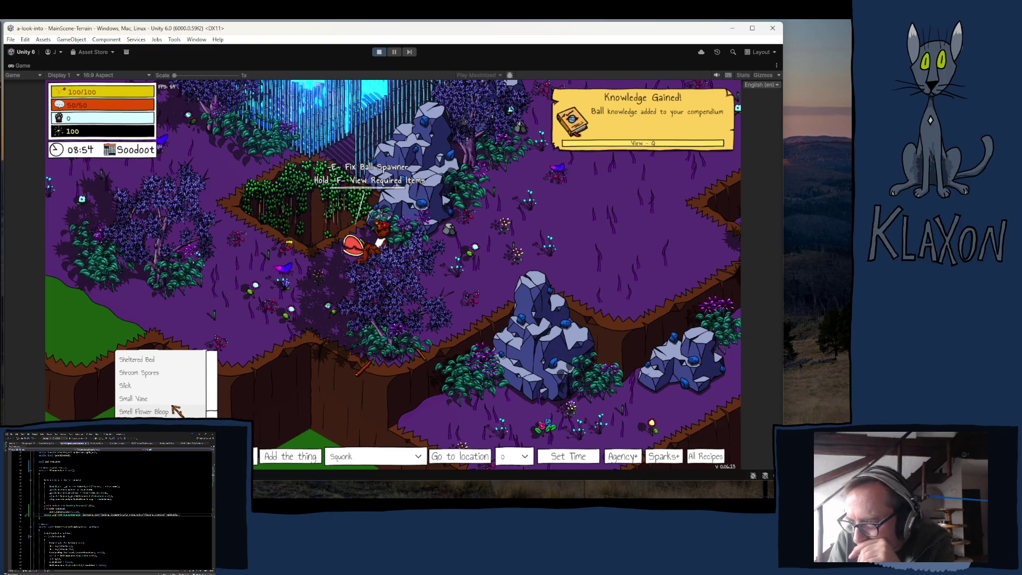
{"action": "scroll", "coordinate": [171, 411], "scroll_direction": "down", "scroll_amount": 3}
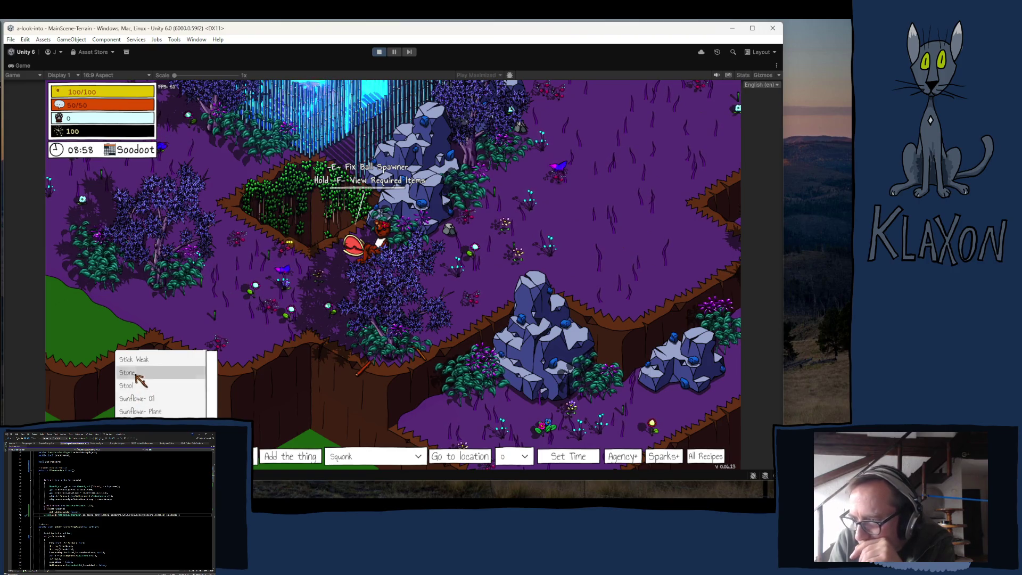
{"action": "left_click", "coordinate": [138, 375]}
{"action": "left_click", "coordinate": [237, 457]}
{"action": "left_click", "coordinate": [229, 412]}
{"action": "left_click", "coordinate": [290, 456]}
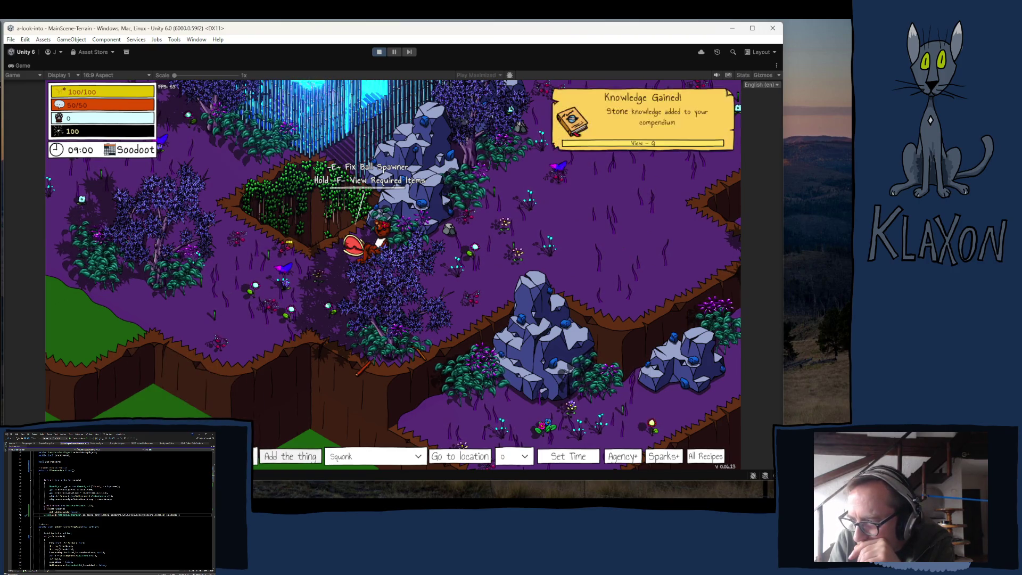
Add a Dynamiblob and raise the agency count to 300
{"action": "left_click", "coordinate": [210, 456]}
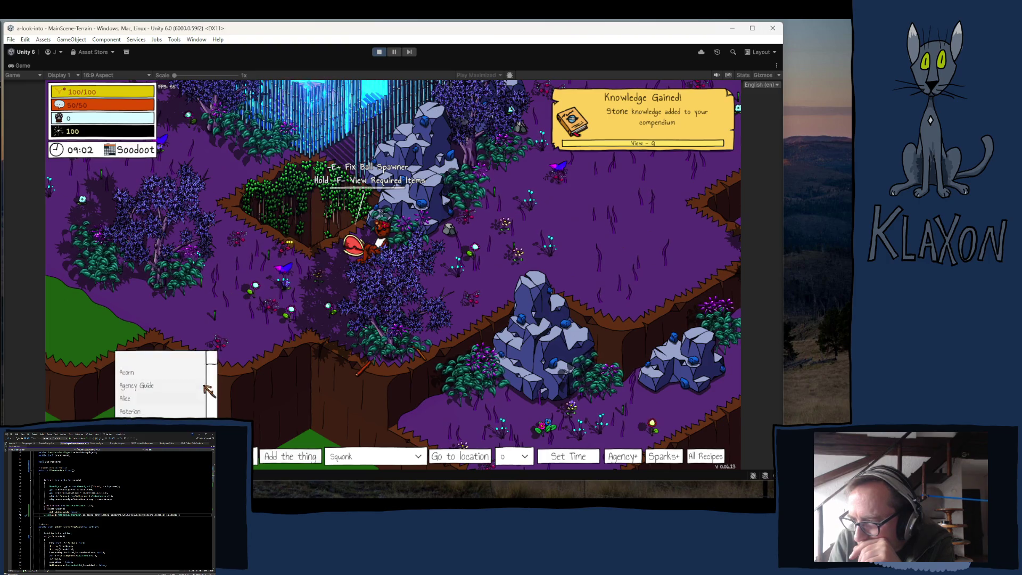
{"action": "scroll", "coordinate": [205, 367], "scroll_direction": "down", "scroll_amount": 10}
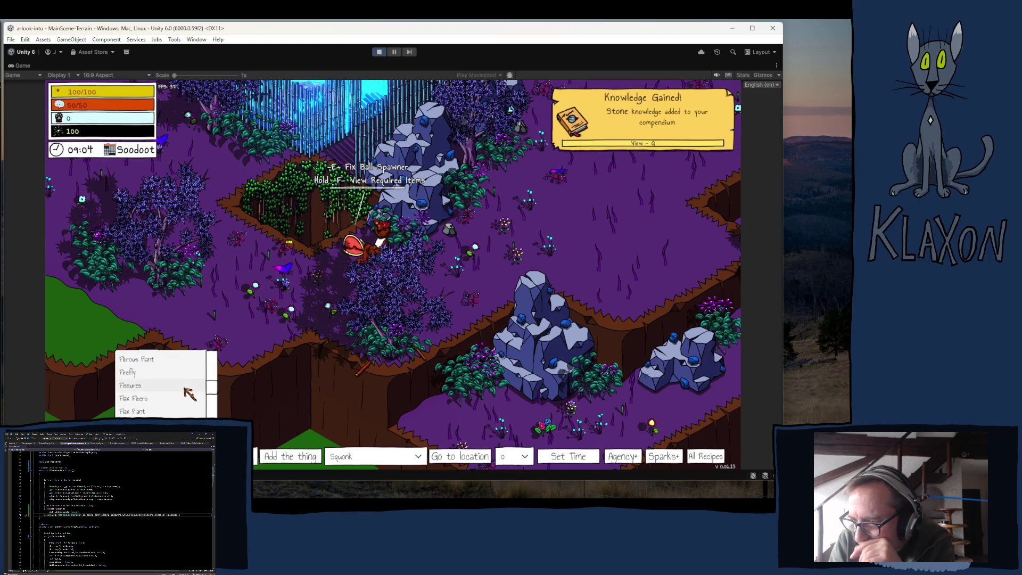
{"action": "scroll", "coordinate": [189, 392], "scroll_direction": "up", "scroll_amount": 5}
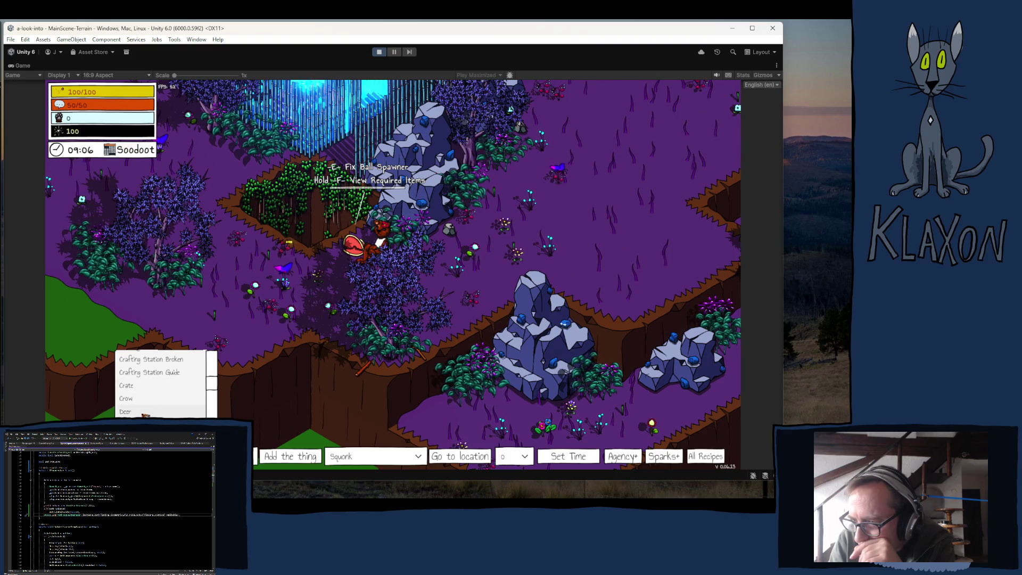
{"action": "scroll", "coordinate": [160, 384], "scroll_direction": "down", "scroll_amount": 1}
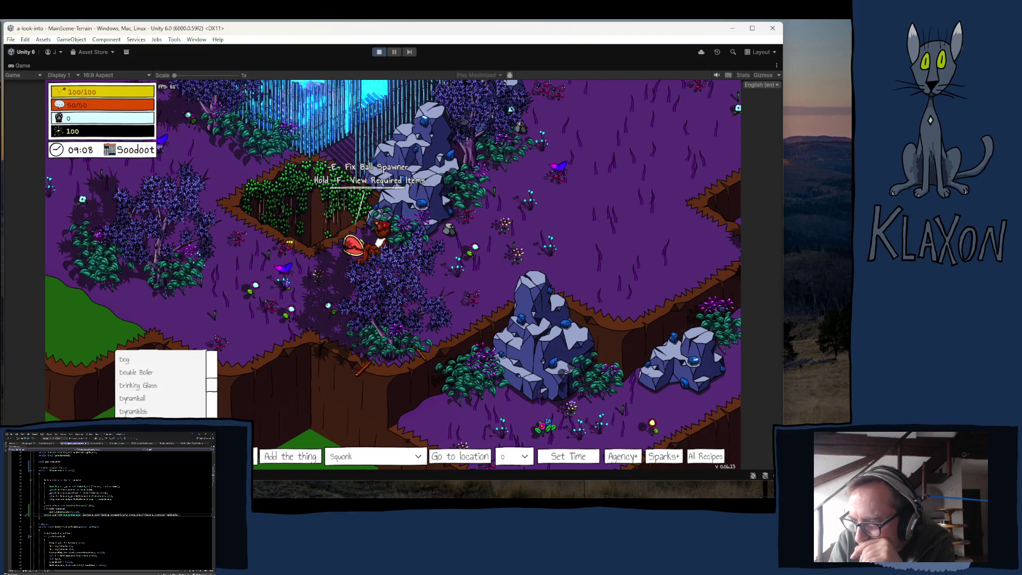
{"action": "left_click", "coordinate": [133, 411]}
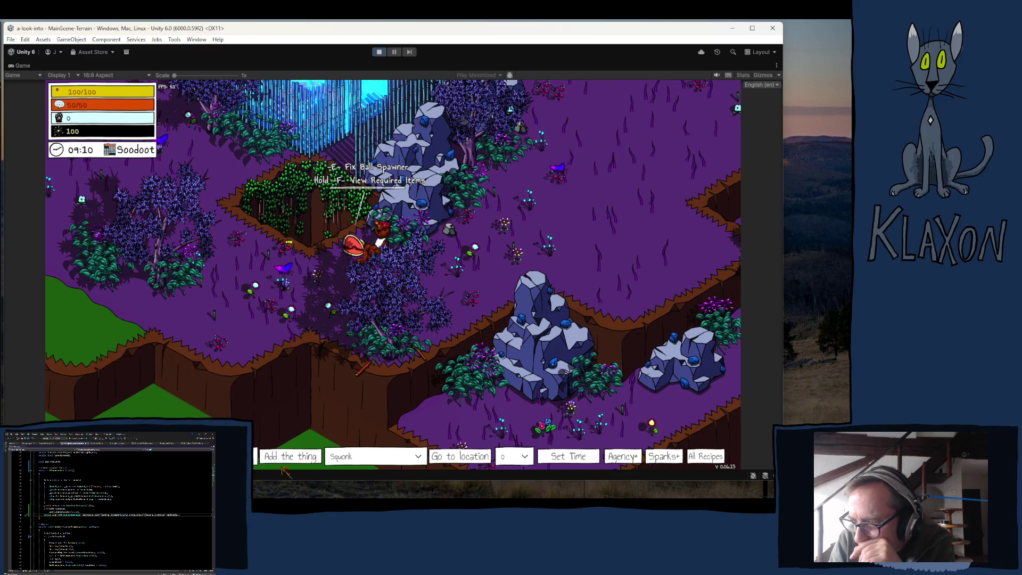
{"action": "left_click", "coordinate": [279, 457]}
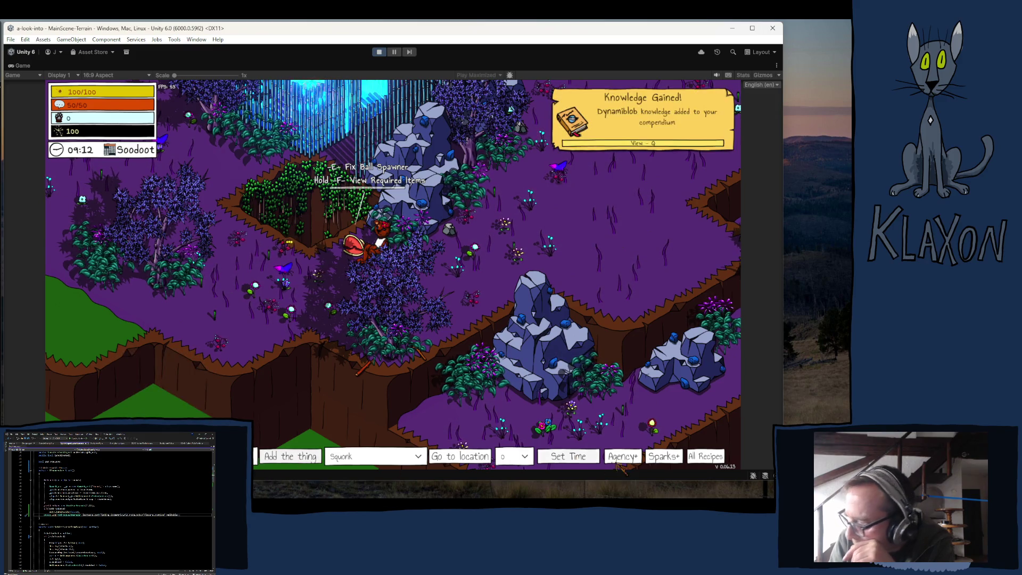
{"action": "left_click", "coordinate": [623, 457]}
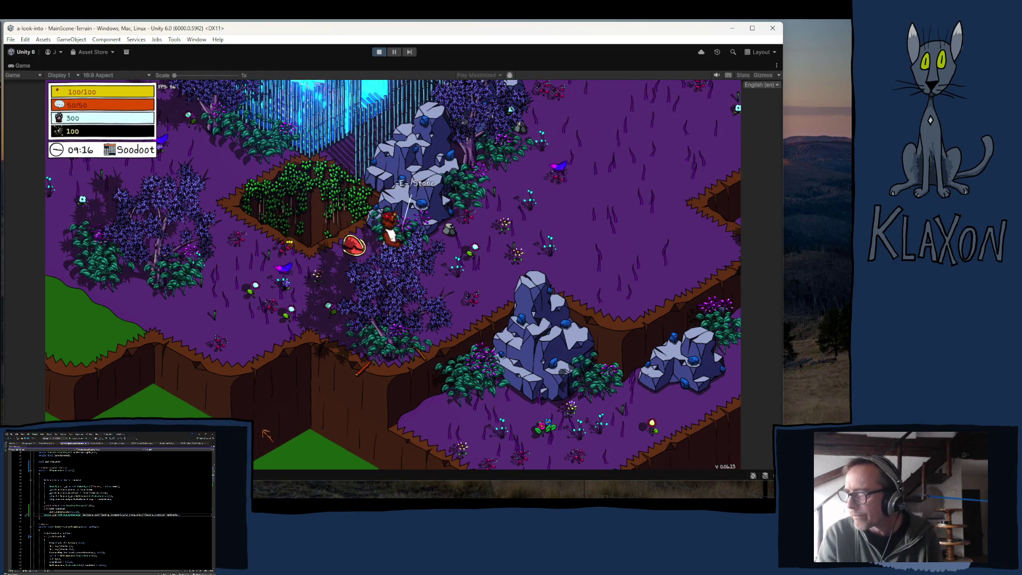
Repair the Ball Spawner, then walk back up to it
{"action": "key", "text": "e"}
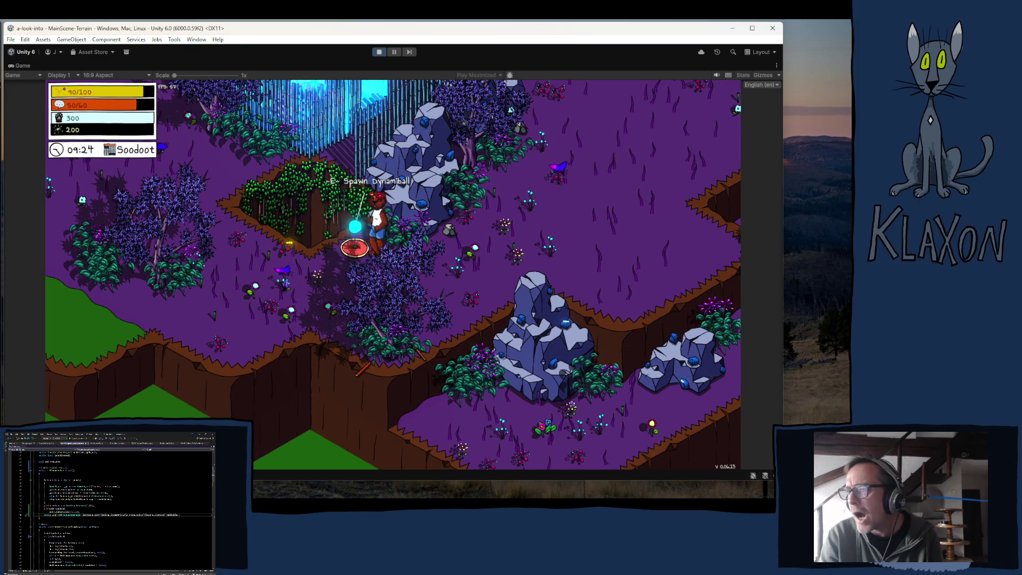
{"action": "key", "text": "s"}
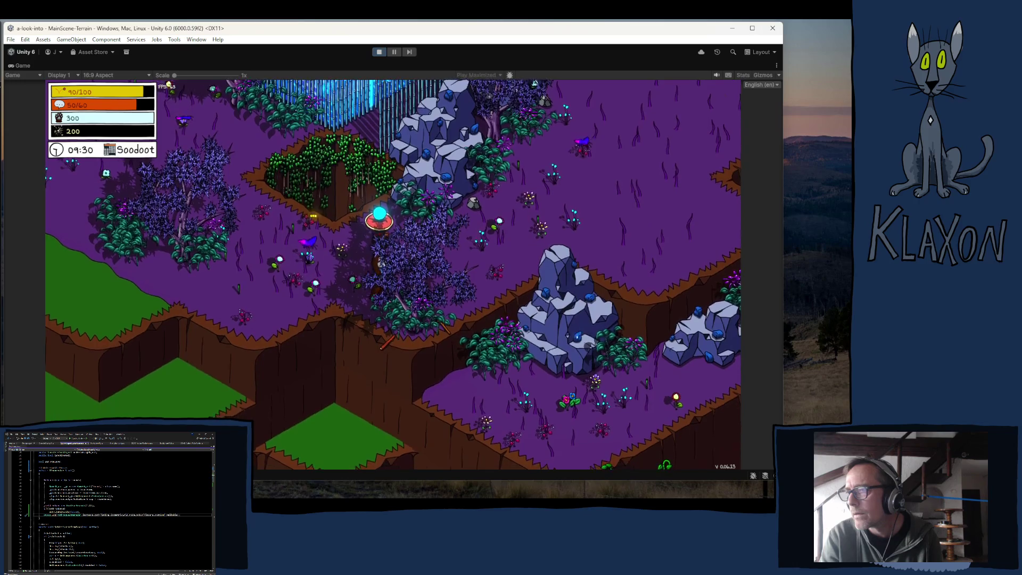
{"action": "key", "text": "w"}
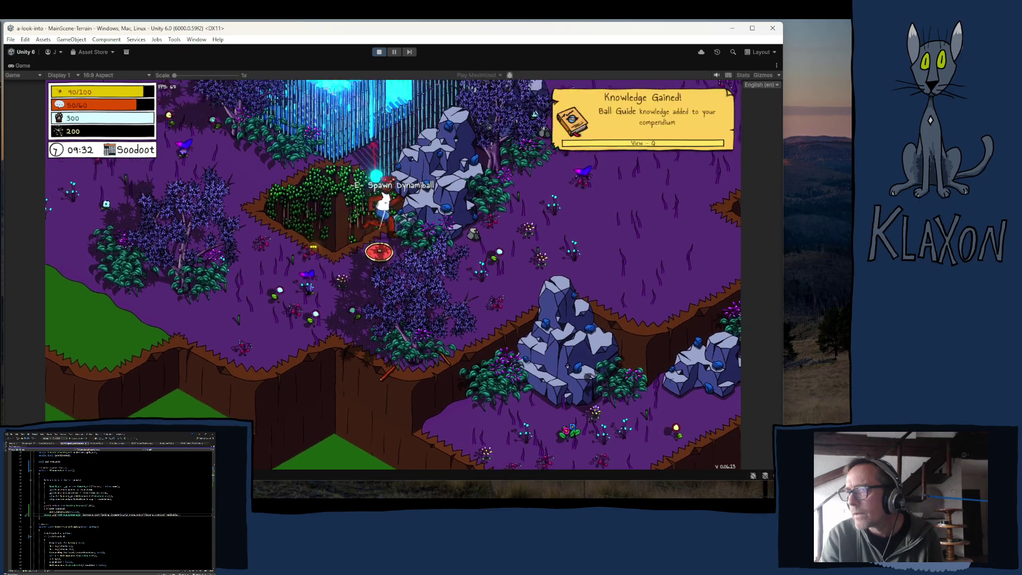
{"action": "key", "text": "s"}
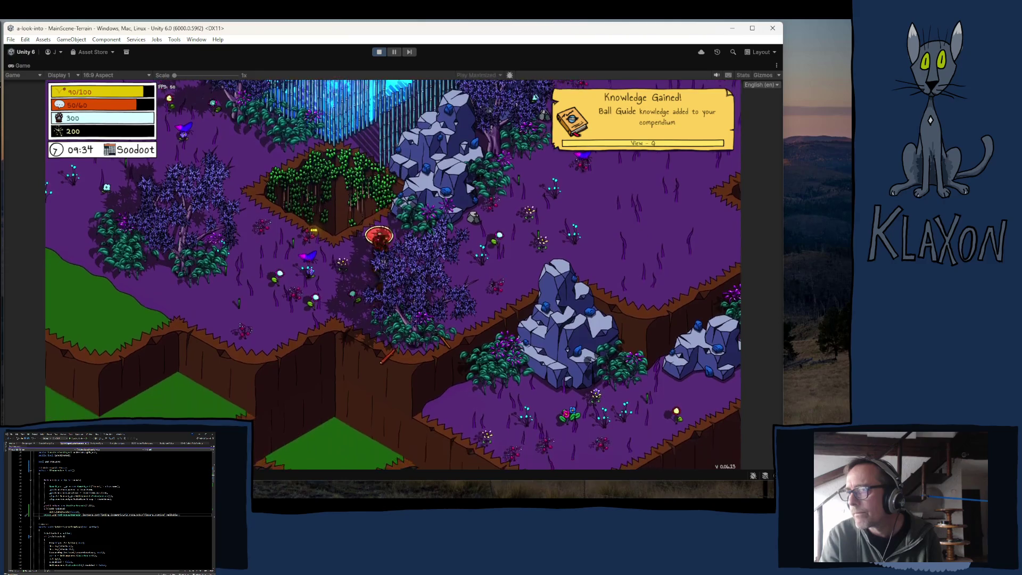
Spawn two Dynamiballs from the repaired spawner and walk around them
{"action": "key", "text": "e"}
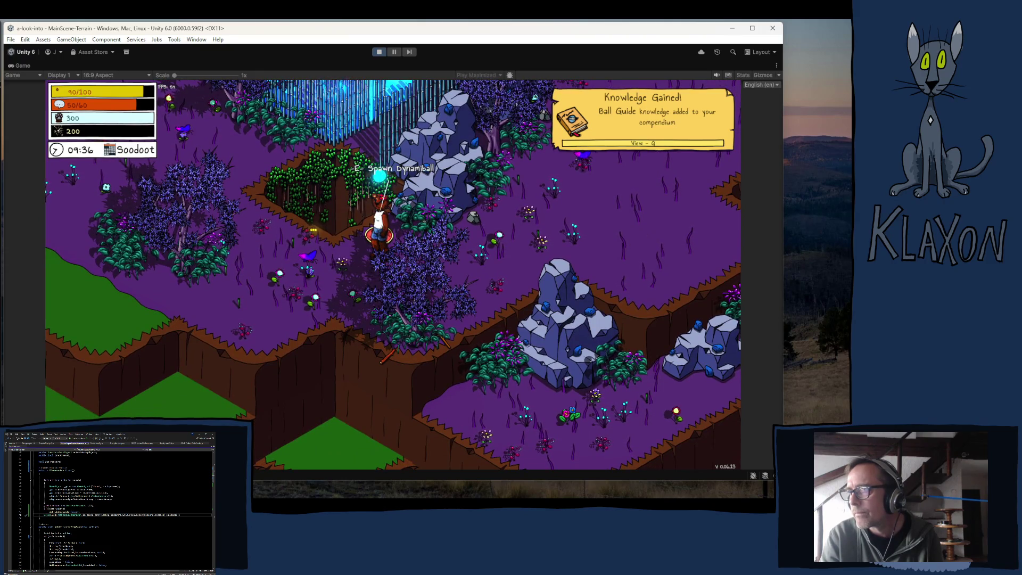
{"action": "key", "text": "e"}
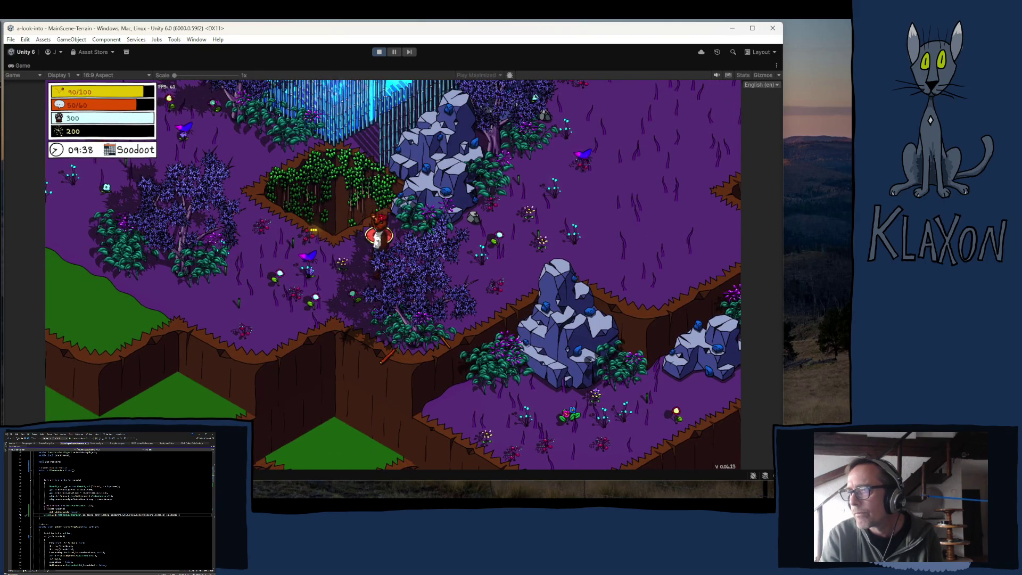
{"action": "key", "text": "s"}
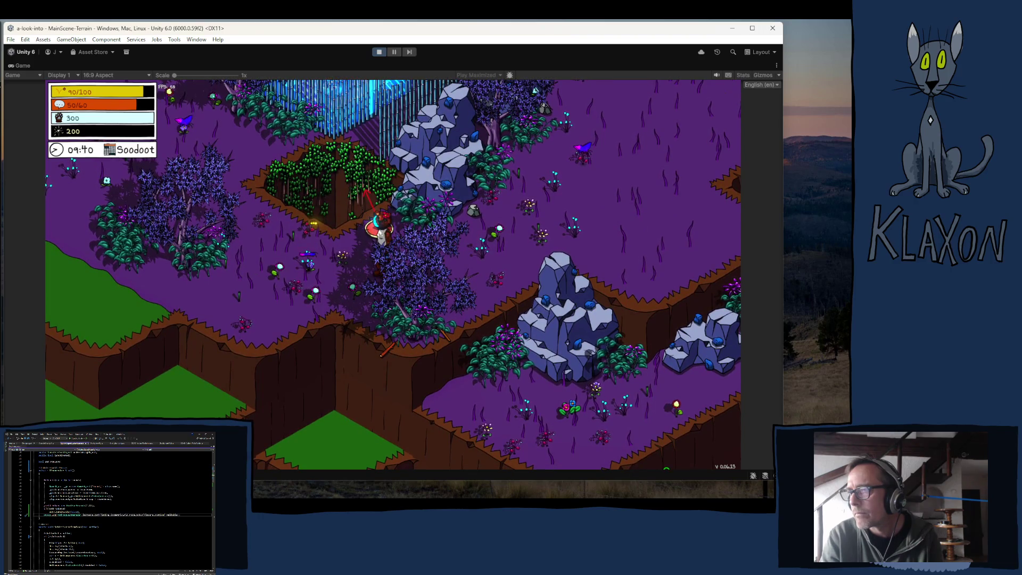
{"action": "key", "text": "w"}
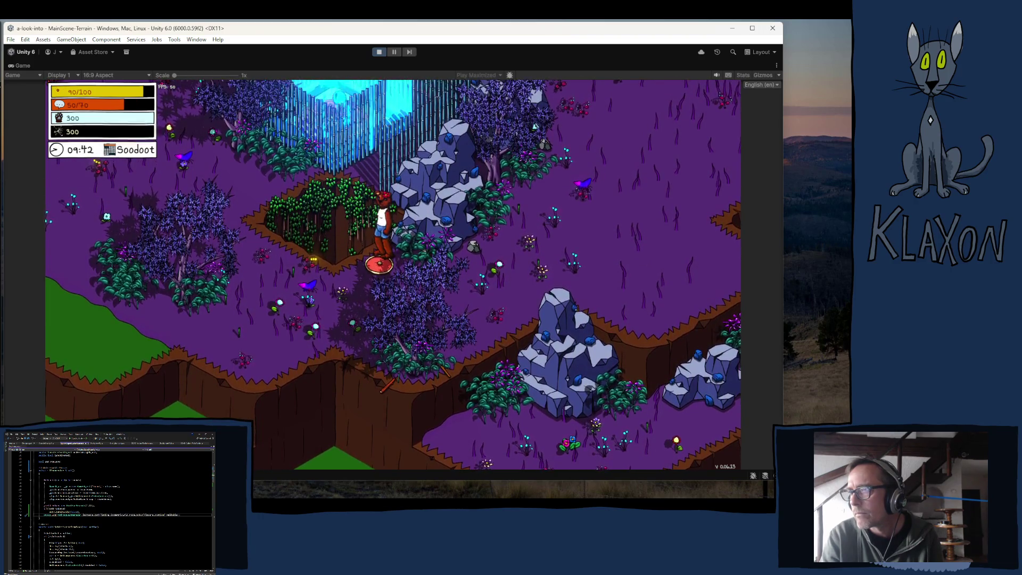